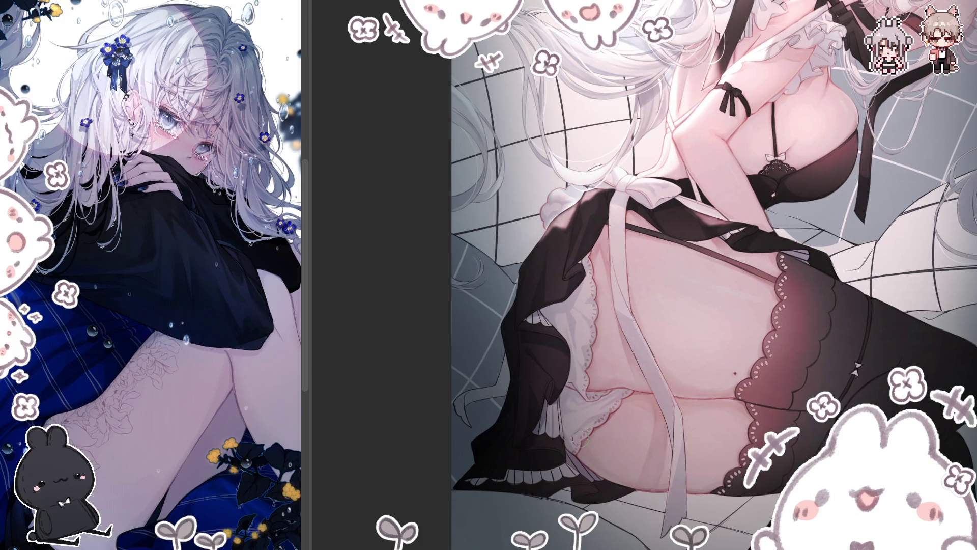
# Mirror the canvas to check the thighs and frills up close, then flip it back.
pyautogui.scroll(1, 580, 438)
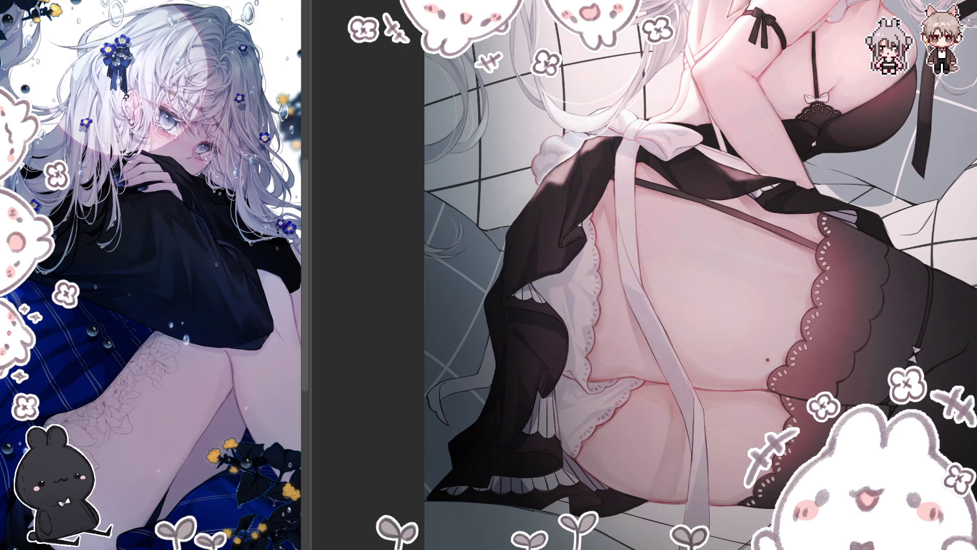
pyautogui.hscroll(5, 644, 274)
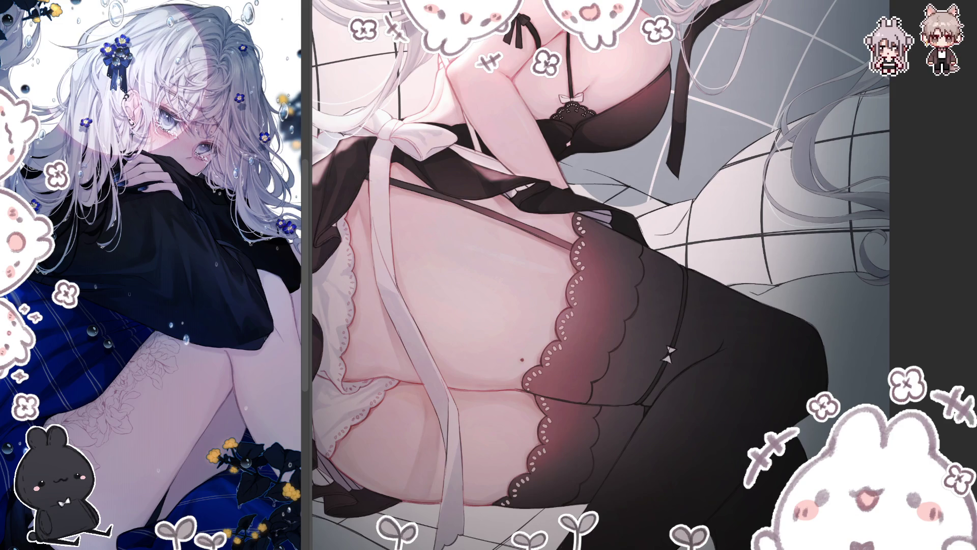
pyautogui.scroll(-1, 617, 225)
pyautogui.scroll(-2, 641, 274)
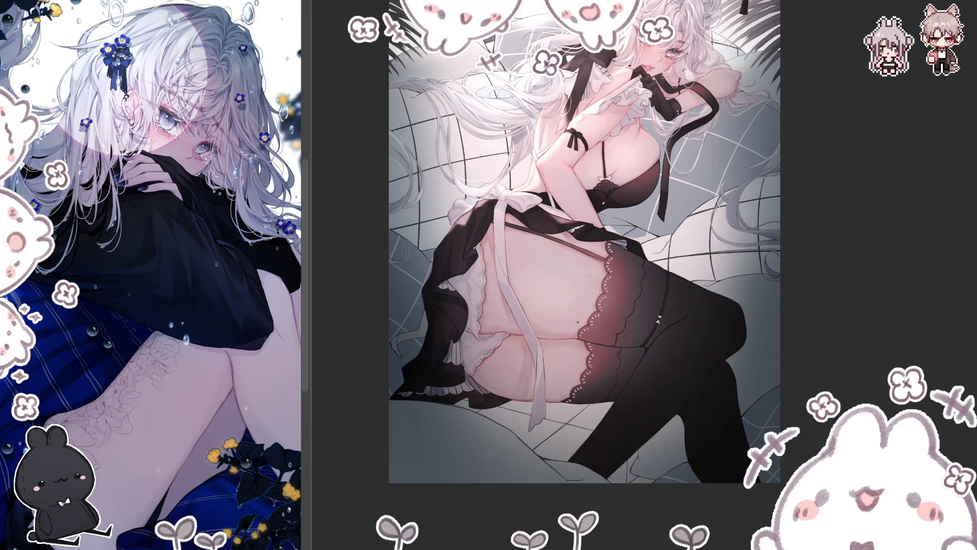
pyautogui.press('m')
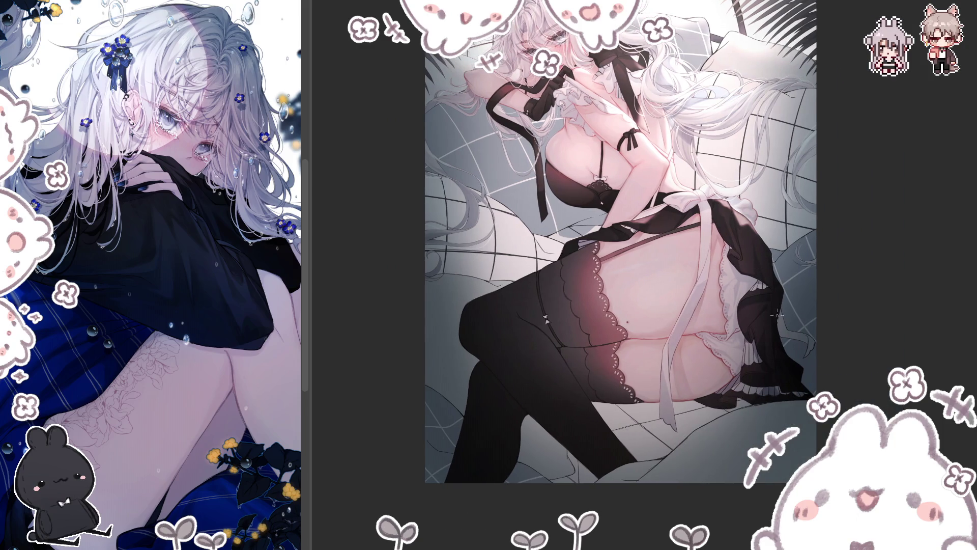
pyautogui.scroll(4, 777, 315)
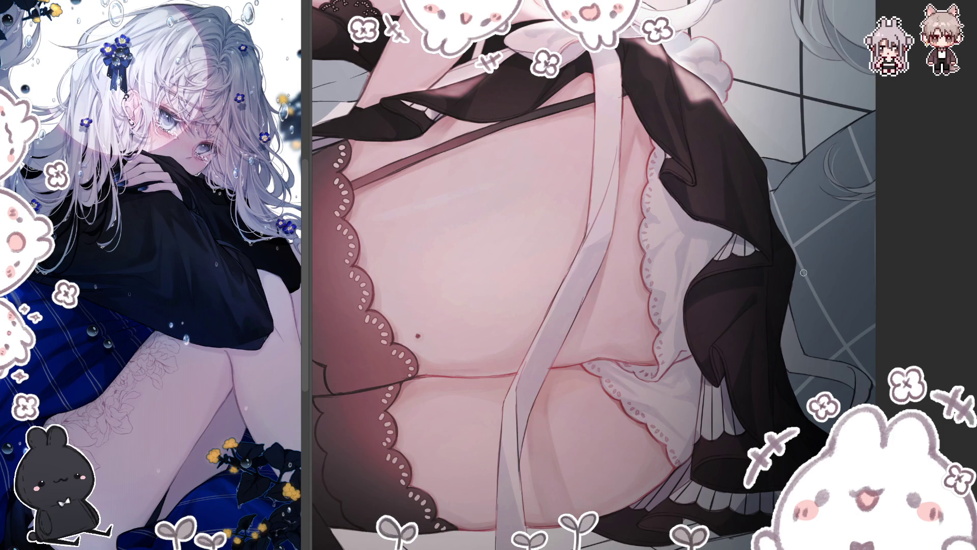
pyautogui.press('h')
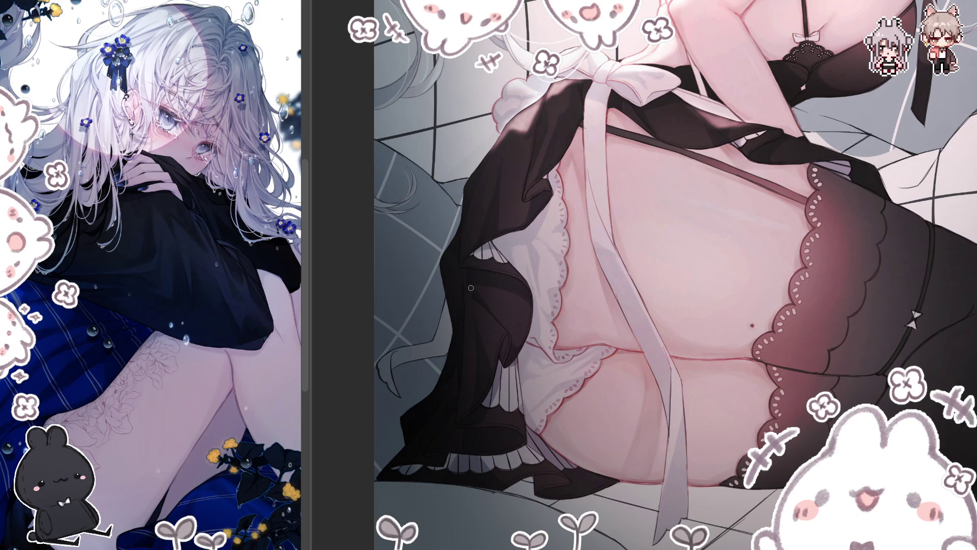
pyautogui.scroll(-2, 746, 320)
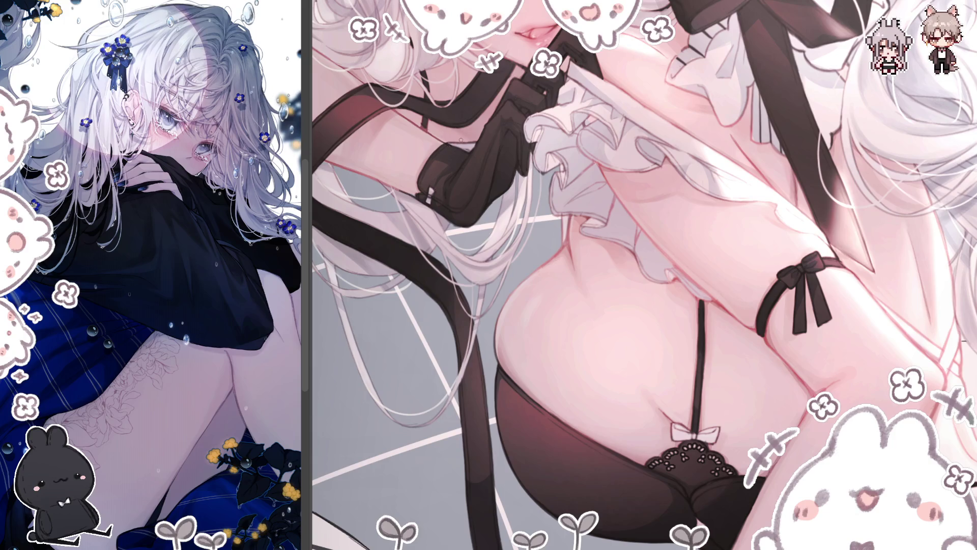
# Restore the unmirrored view and zoom out over the upper body and face.
pyautogui.press('m')
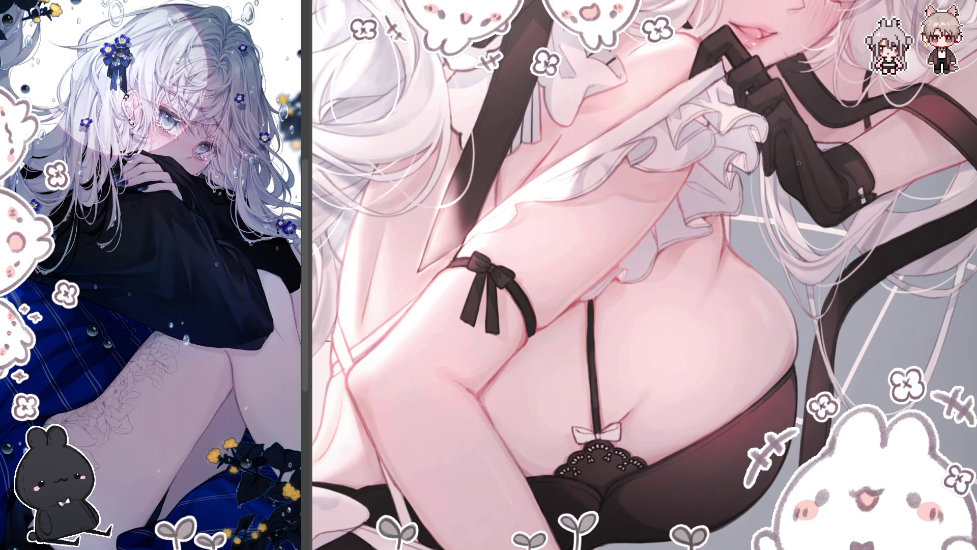
pyautogui.scroll(-3, 722, 289)
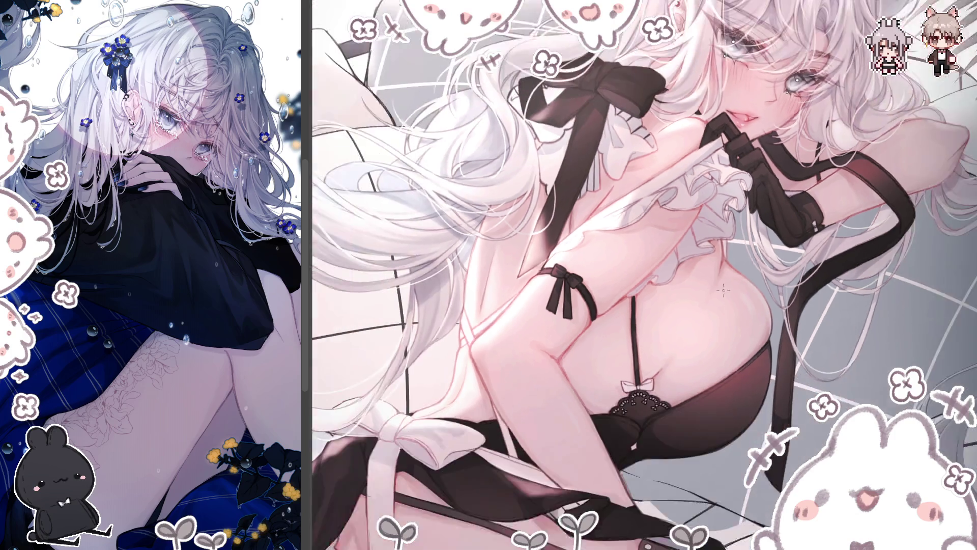
# Toggle the mirrored view to check the face and gloves, then fit the whole artwork.
pyautogui.press('h')
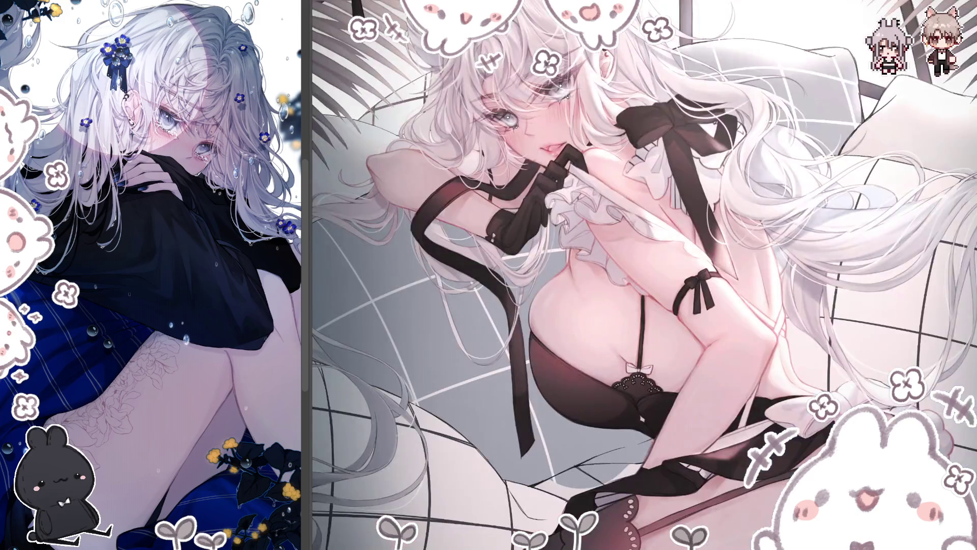
pyautogui.scroll(1, 644, 275)
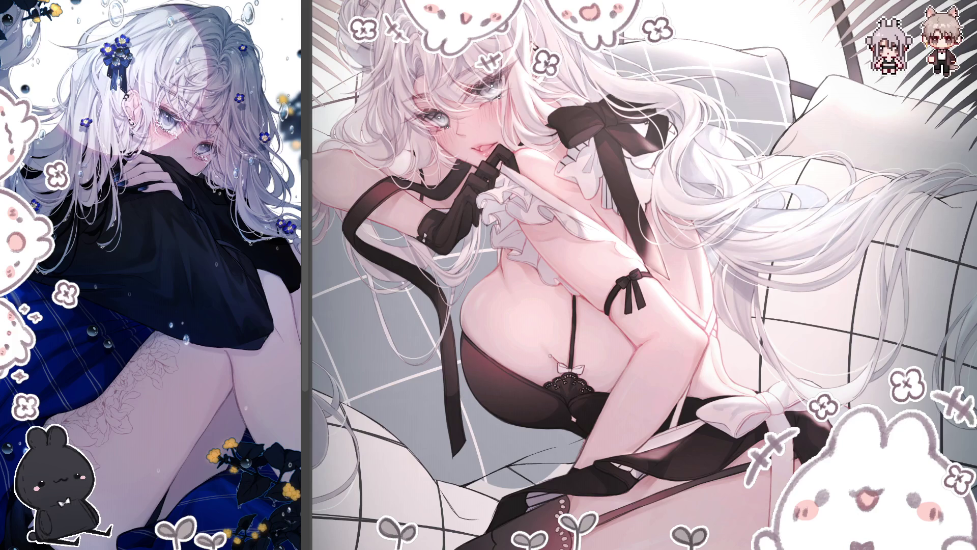
pyautogui.press('h')
pyautogui.hotkey('ctrl', '0')
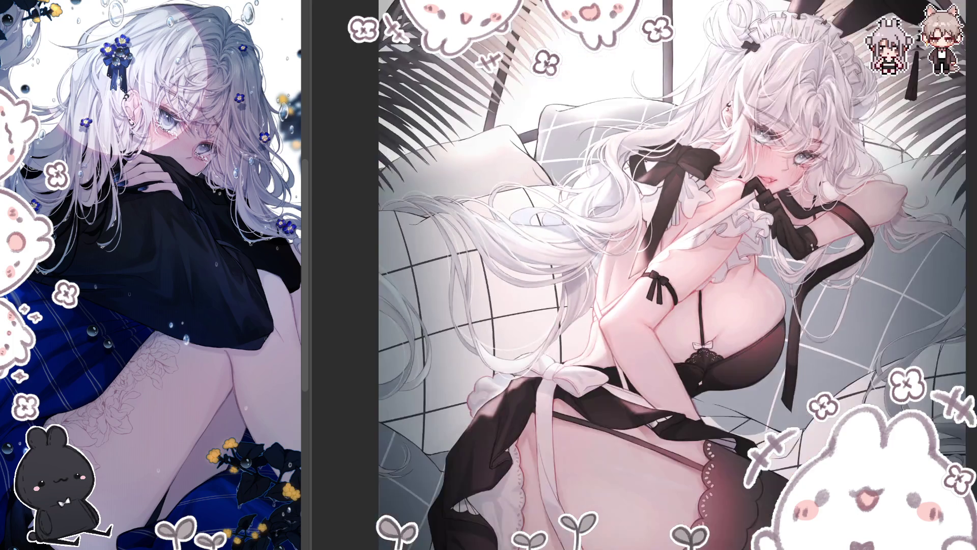
pyautogui.scroll(5, 721, 72)
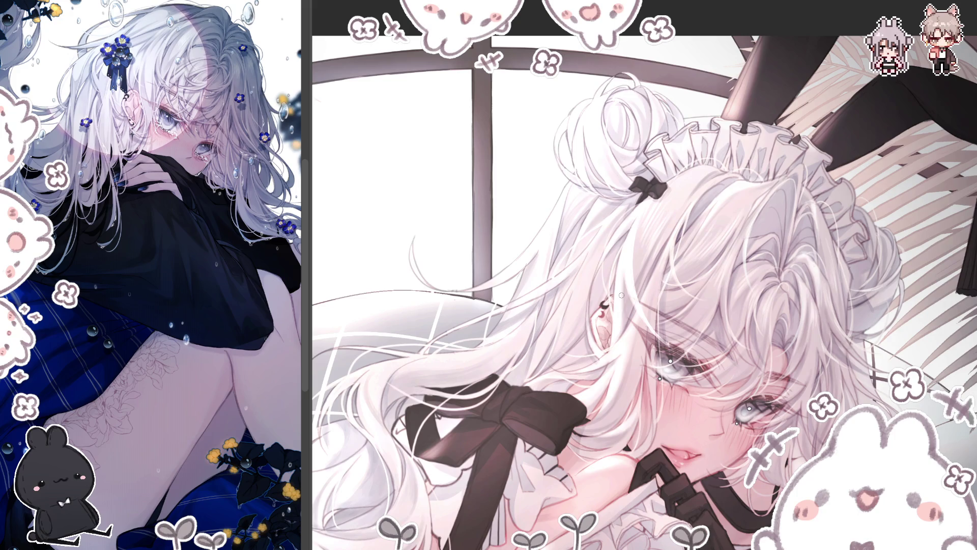
pyautogui.scroll(-3, 607, 303)
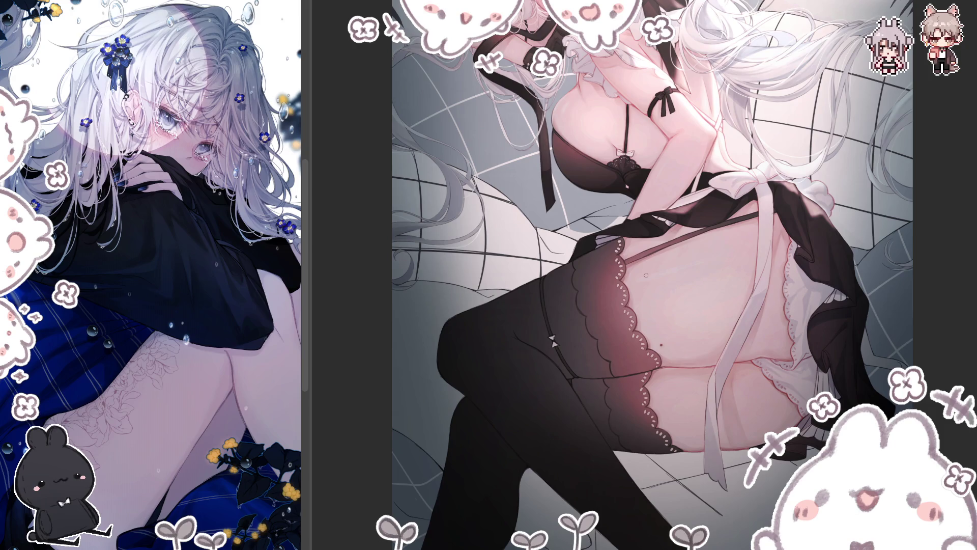
# Darken the lower leg's left edge, keep the reddish stocking gradient, and check it mirrored.
pyautogui.scroll(-3, 646, 274)
pyautogui.moveTo(459, 332); pyautogui.dragTo(445, 400)
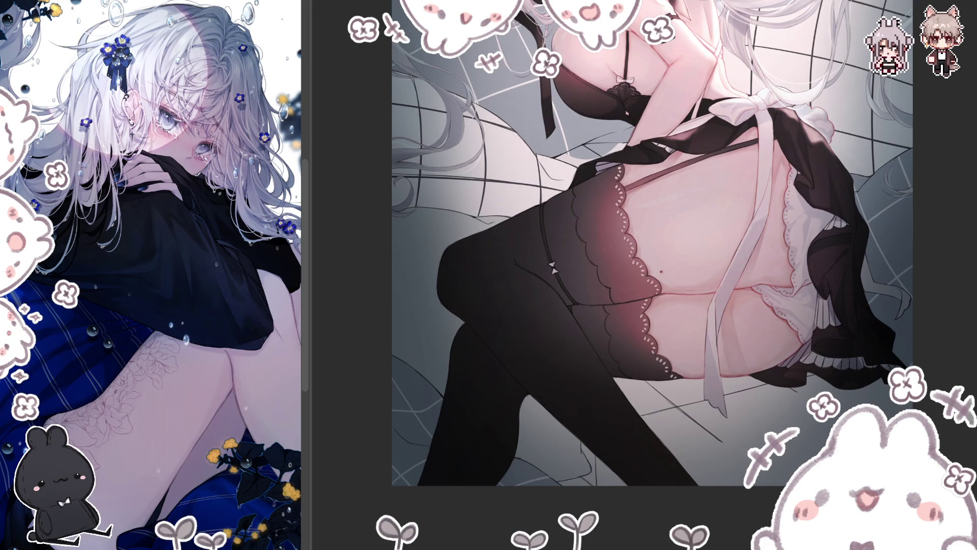
pyautogui.hotkey('ctrl', 'z')
pyautogui.hotkey('ctrl', 'y')
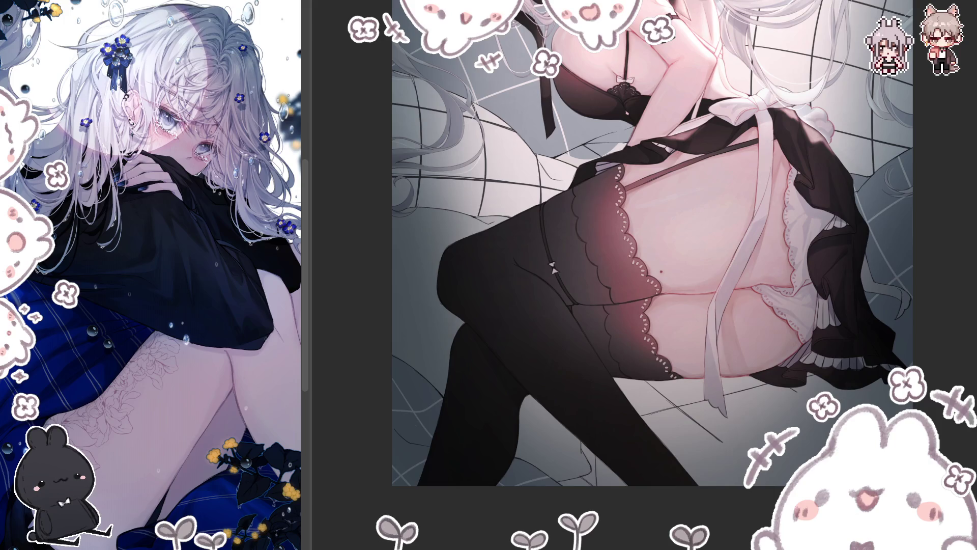
pyautogui.press('h')
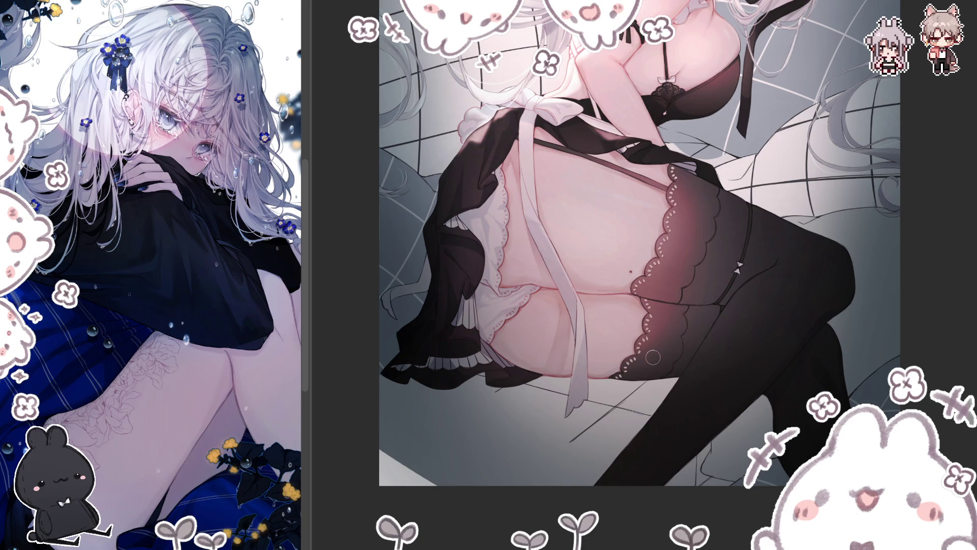
pyautogui.press('h')
pyautogui.scroll(2, 605, 326)
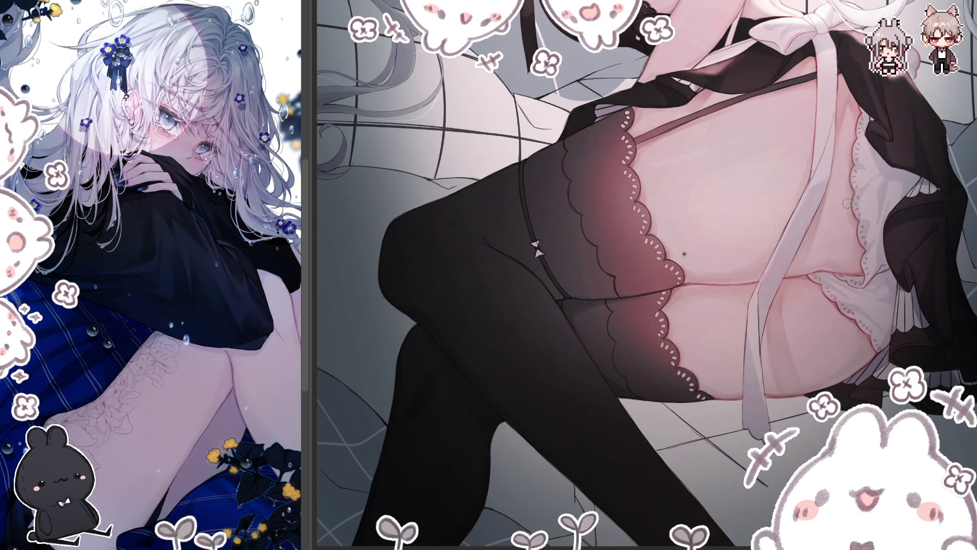
# In the mirrored view, darken the stocking waistband line on the thigh.
pyautogui.press('h')
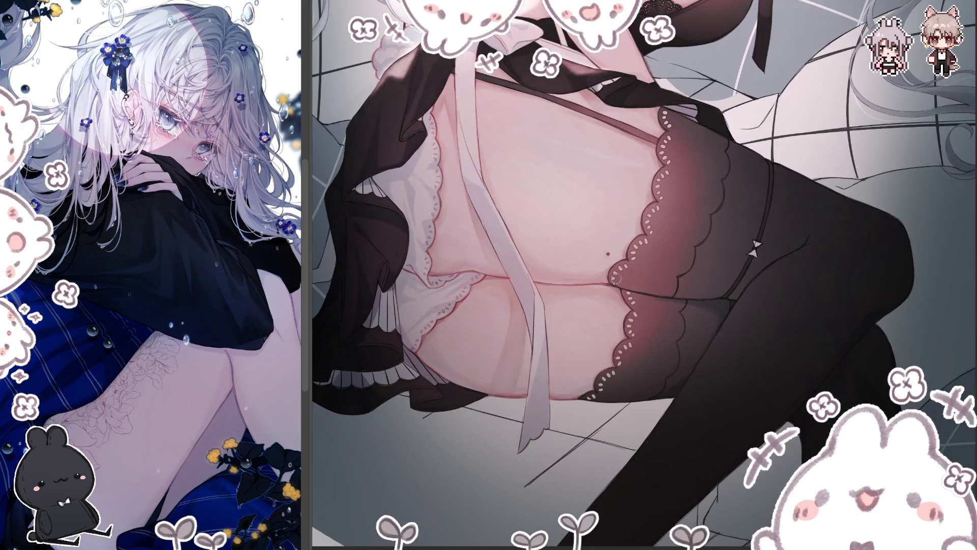
pyautogui.moveTo(598, 288); pyautogui.dragTo(651, 296)
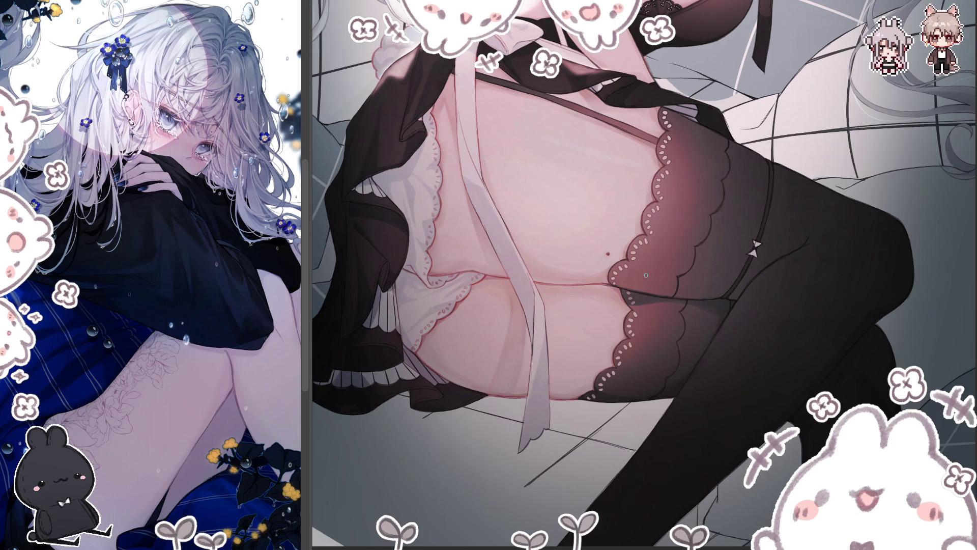
pyautogui.scroll(1, 661, 295)
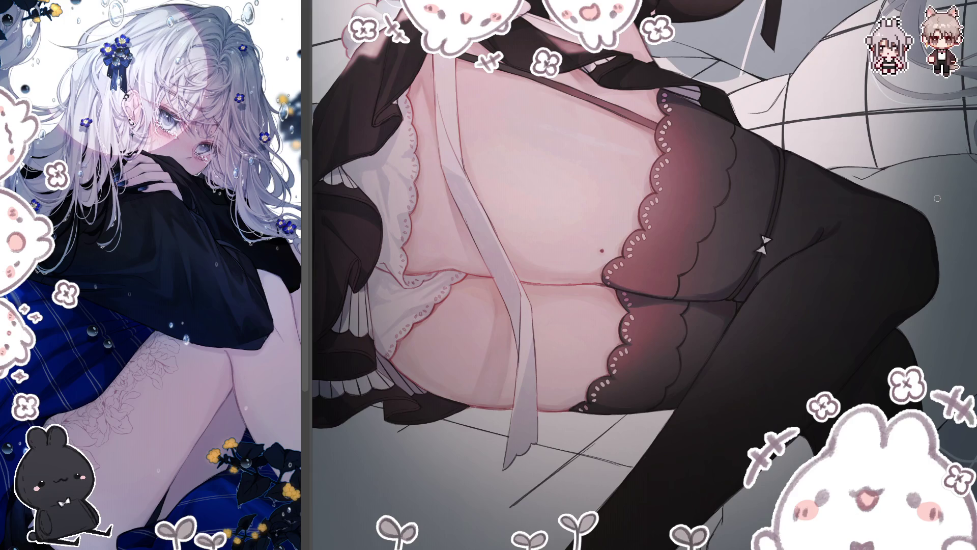
# Check the stockings and apron ties mirrored, fit the whole artwork, then mirror again.
pyautogui.press('h')
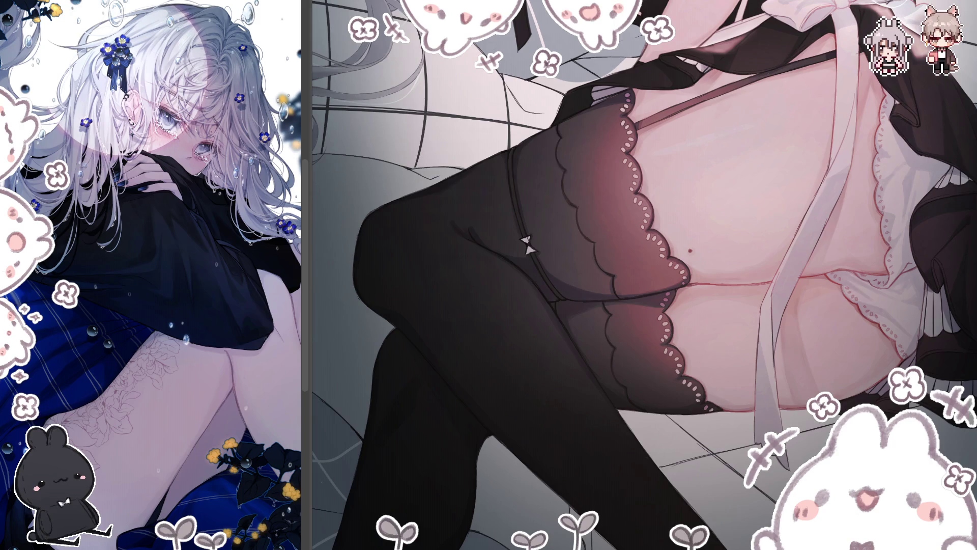
pyautogui.hotkey('ctrl', '0')
pyautogui.scroll(2, 753, 273)
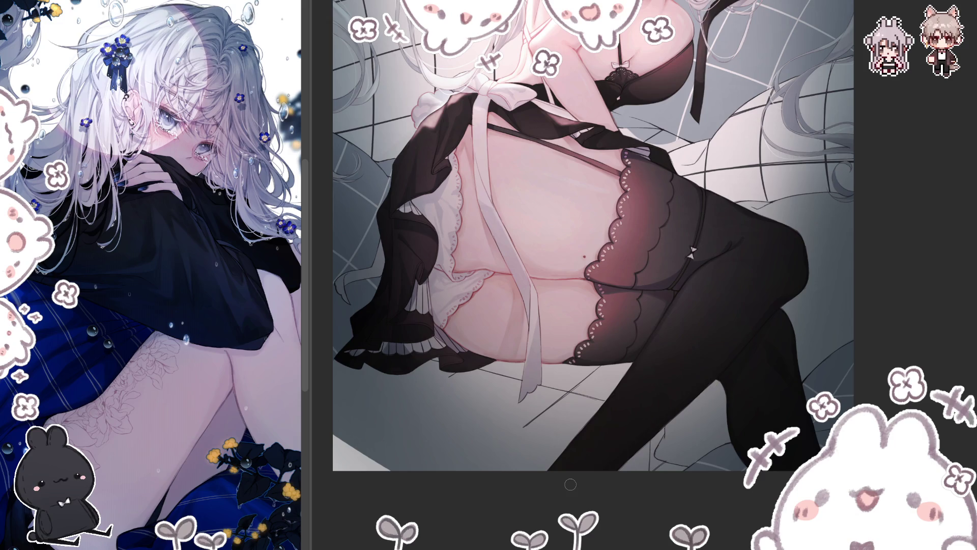
pyautogui.press('h')
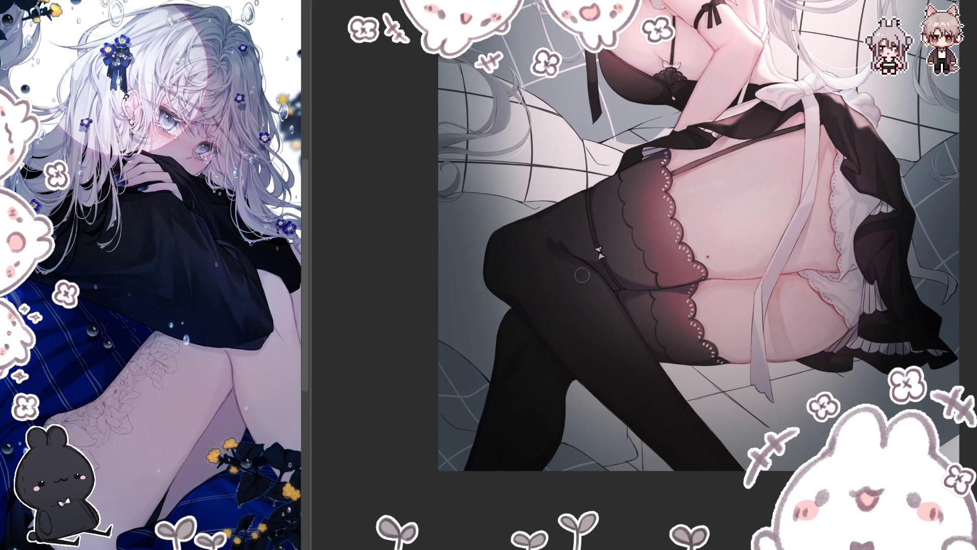
# Mirror the canvas so the legs extend right, zooming in on the stocking shading and out.
pyautogui.press('h')
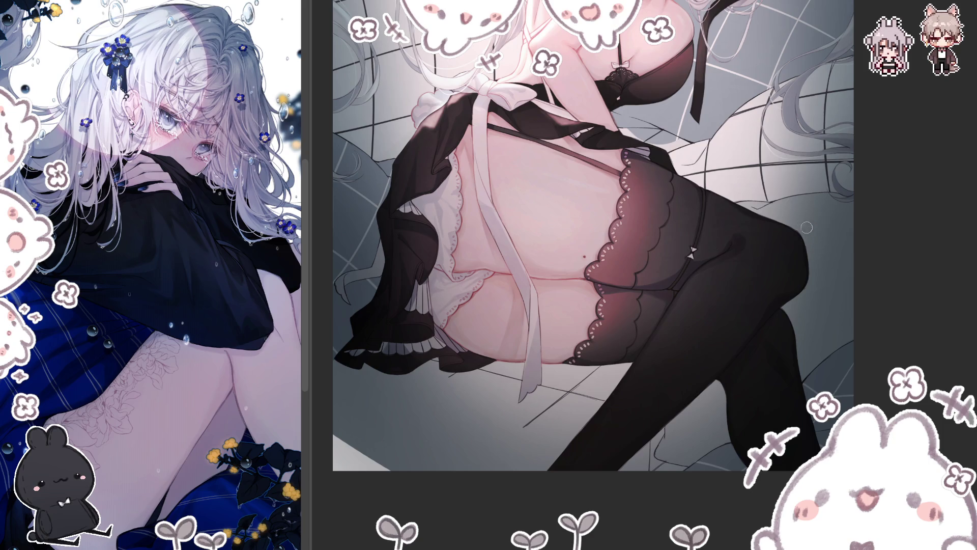
pyautogui.scroll(2, 793, 226)
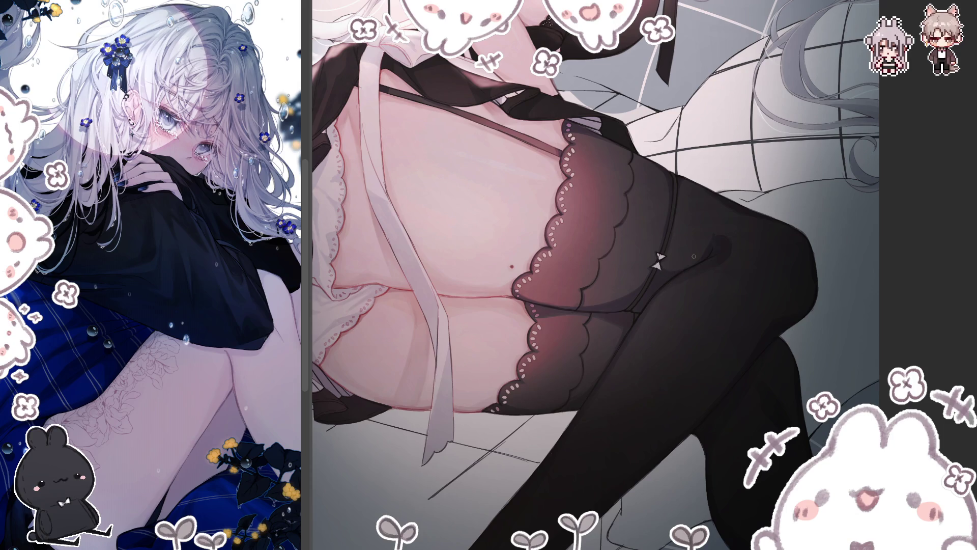
pyautogui.scroll(-3, 694, 256)
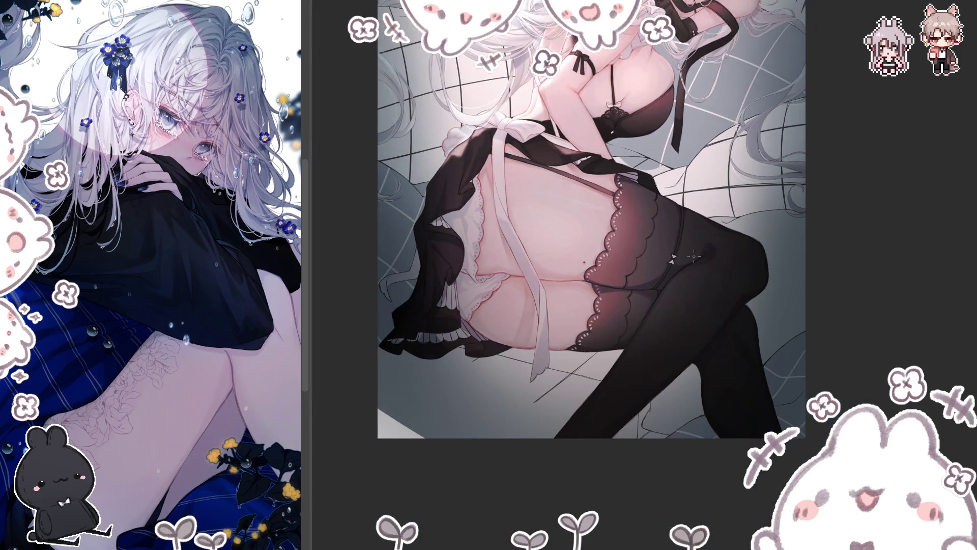
# Restore the normal orientation and zoom in on the bloomers and lace-topped stockings.
pyautogui.press('m')
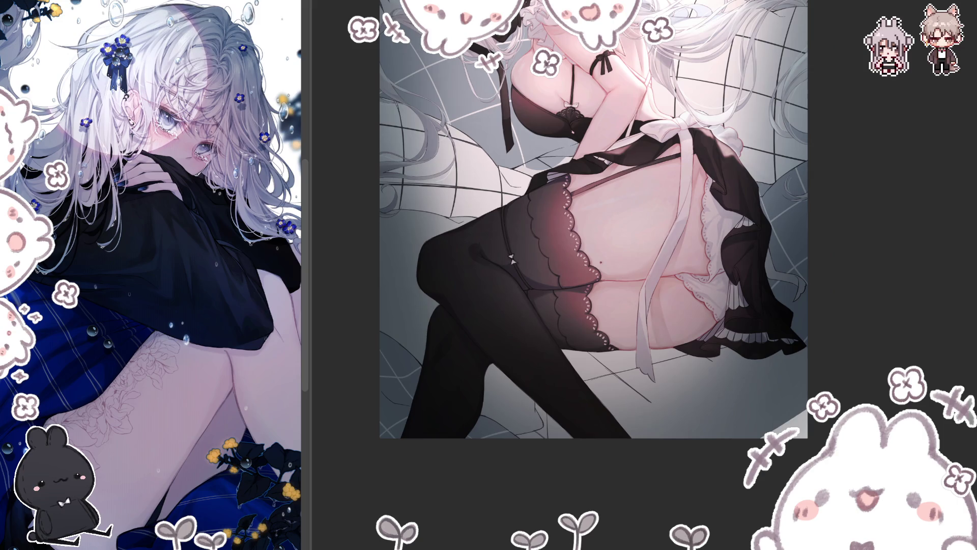
pyautogui.scroll(3, 480, 239)
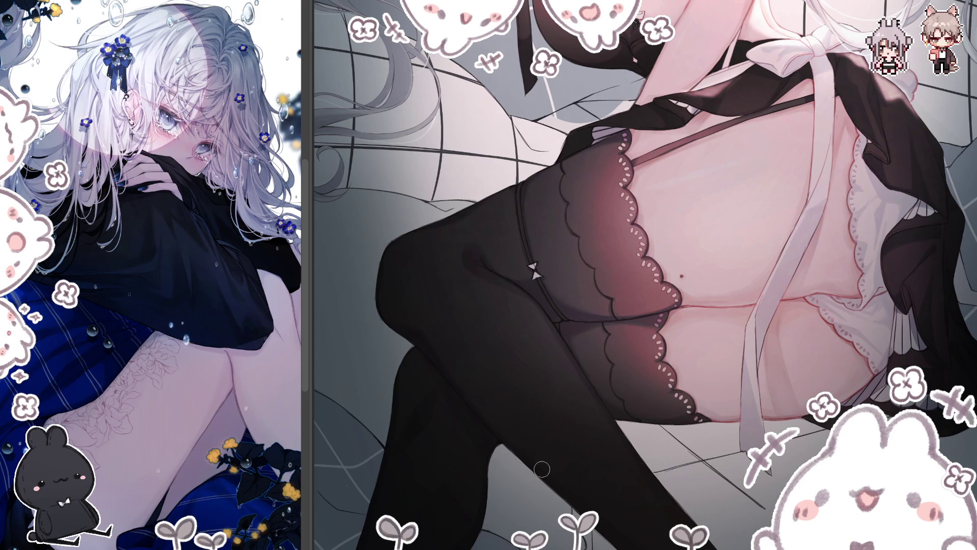
pyautogui.scroll(-3, 644, 244)
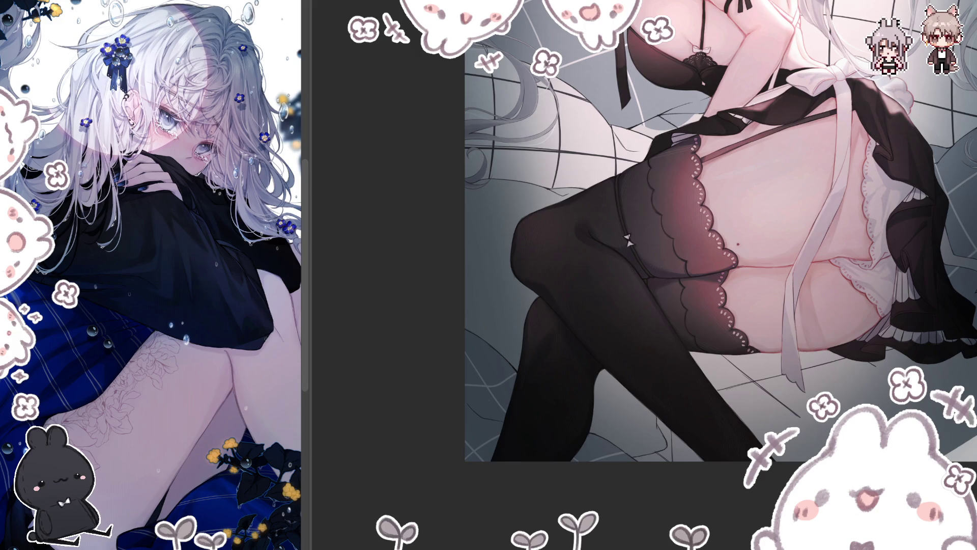
# Mirror the view and pan up to the bodice, apron bow and upper body.
pyautogui.press('m')
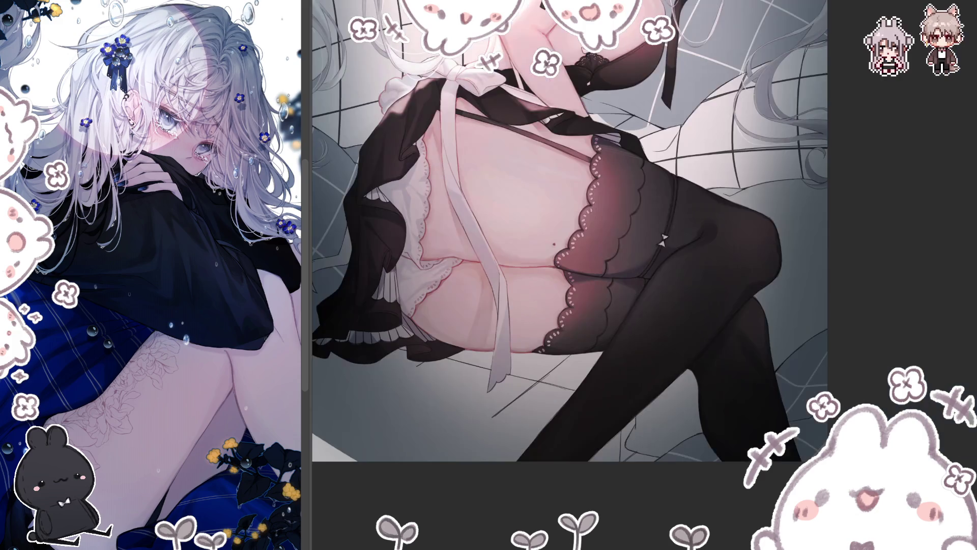
pyautogui.scroll(4, 570, 275)
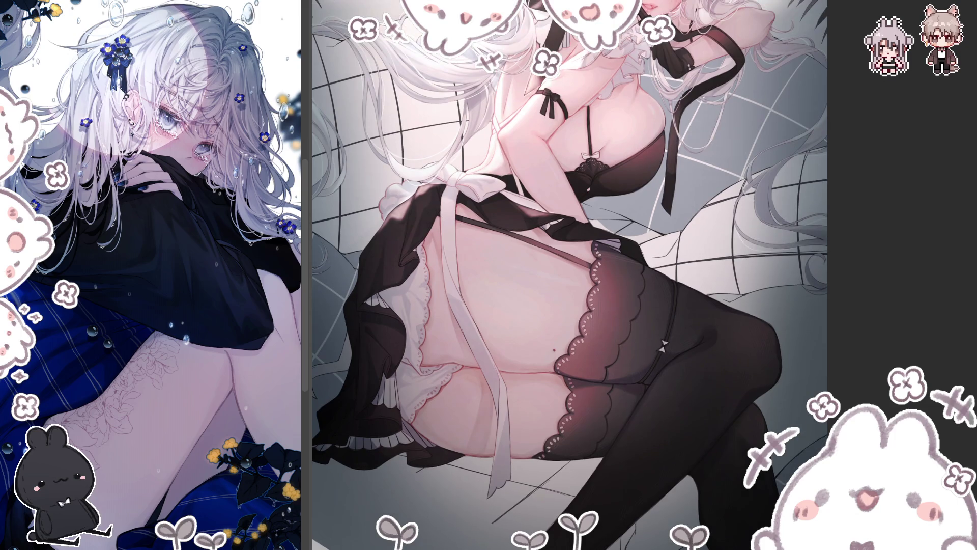
pyautogui.hscroll(-3, 569, 275)
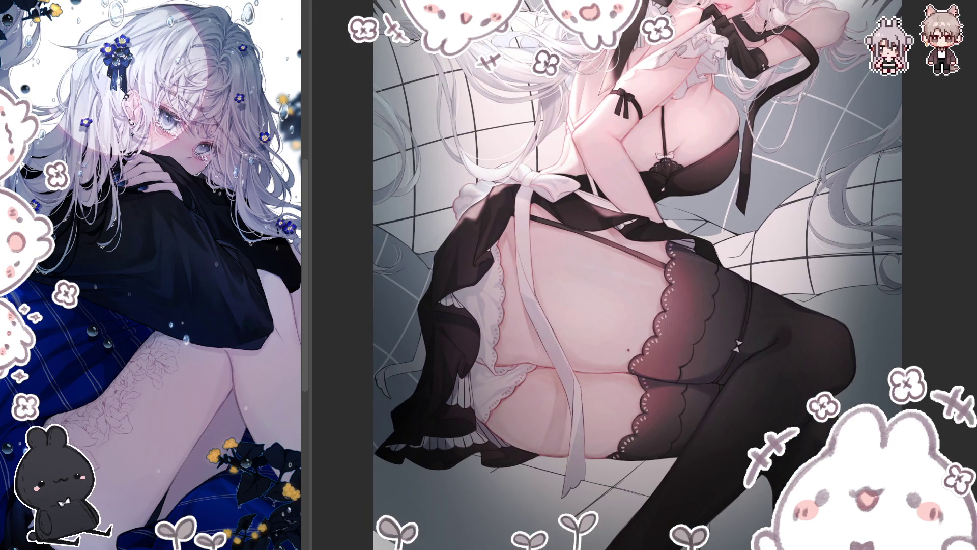
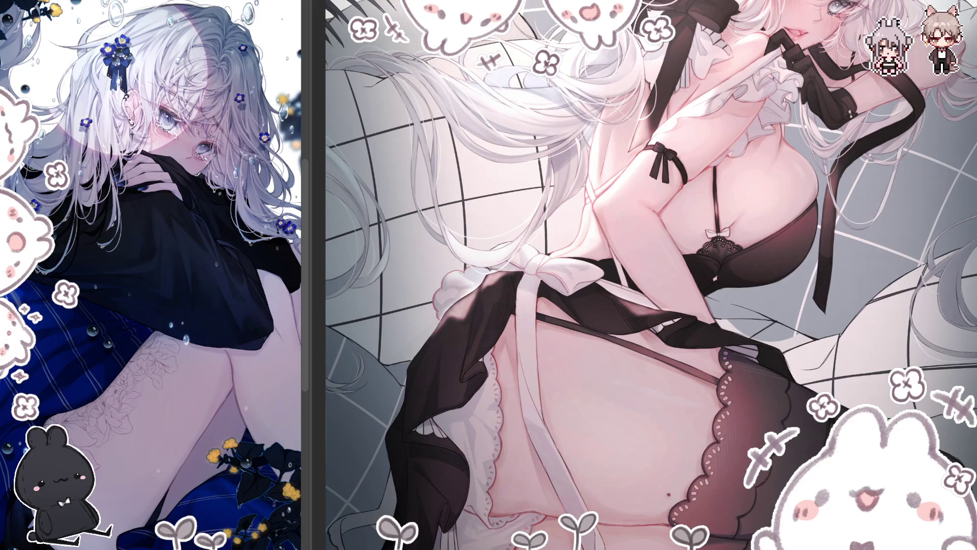
# Pan across the hip close-up, then fit the whole maid illustration to the window with Ctrl+0.
pyautogui.moveTo(392, 479); pyautogui.dragTo(468, 478)
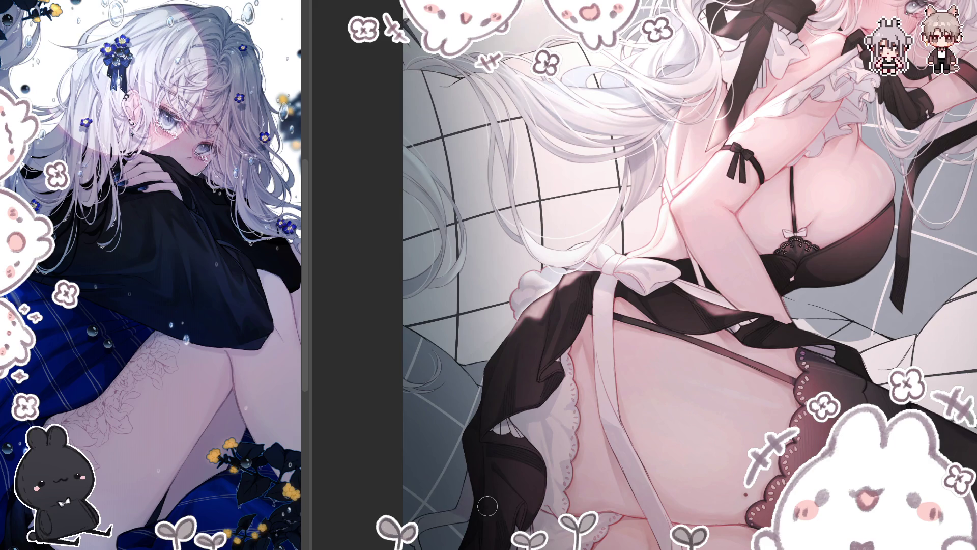
pyautogui.hotkey('ctrl', '0')
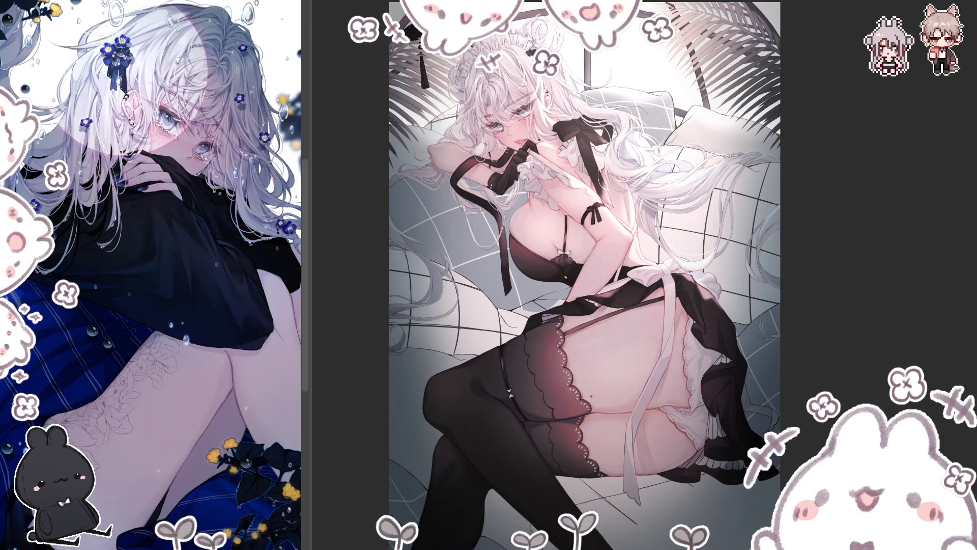
# Mirror the canvas horizontally and zoom in close on the maid's thigh and stocking lace.
pyautogui.press('h')
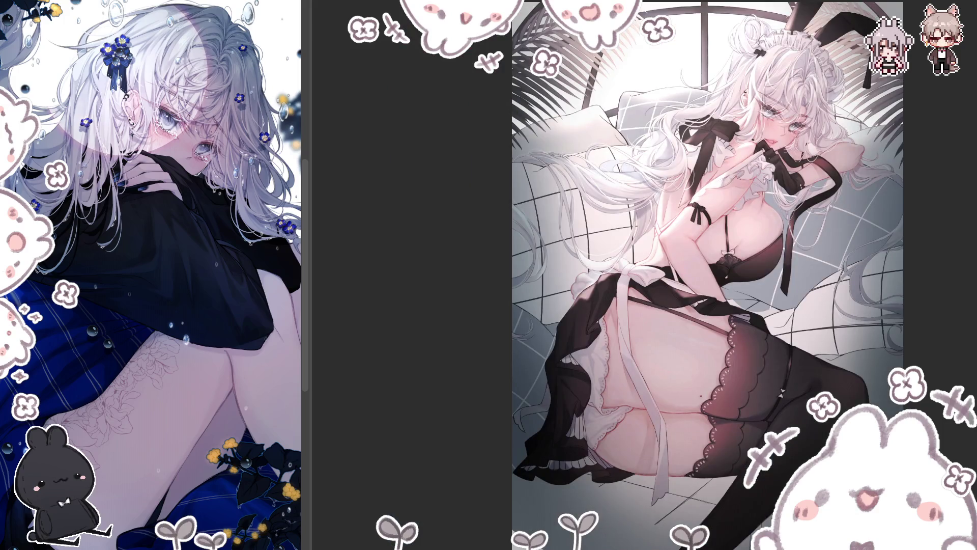
pyautogui.hscroll(3, 707, 275)
pyautogui.scroll(1, 631, 275)
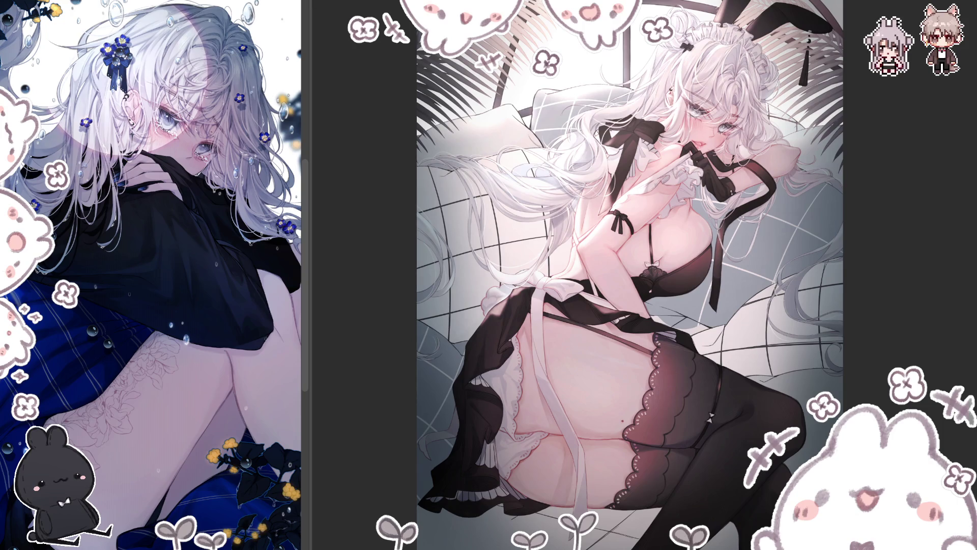
pyautogui.scroll(1, 542, 346)
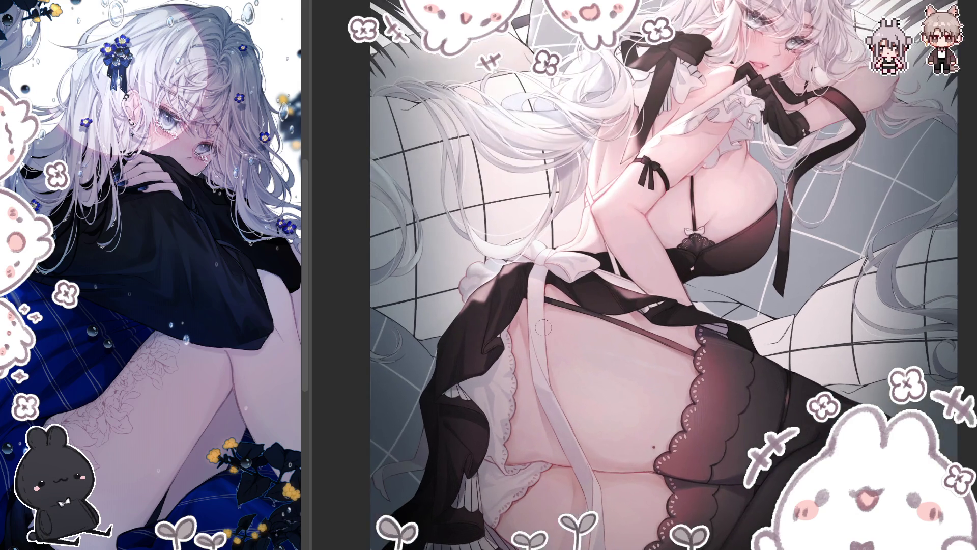
pyautogui.scroll(1, 645, 275)
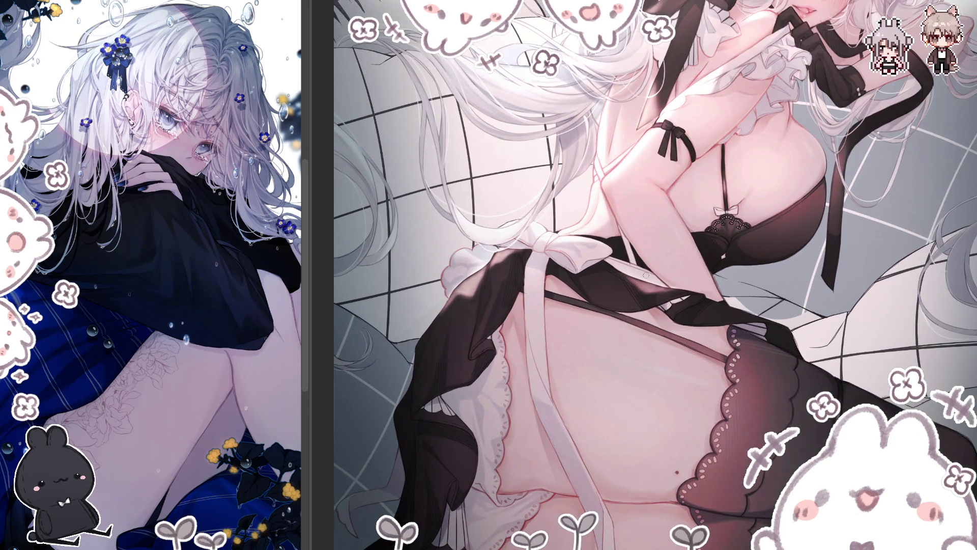
pyautogui.press('m')
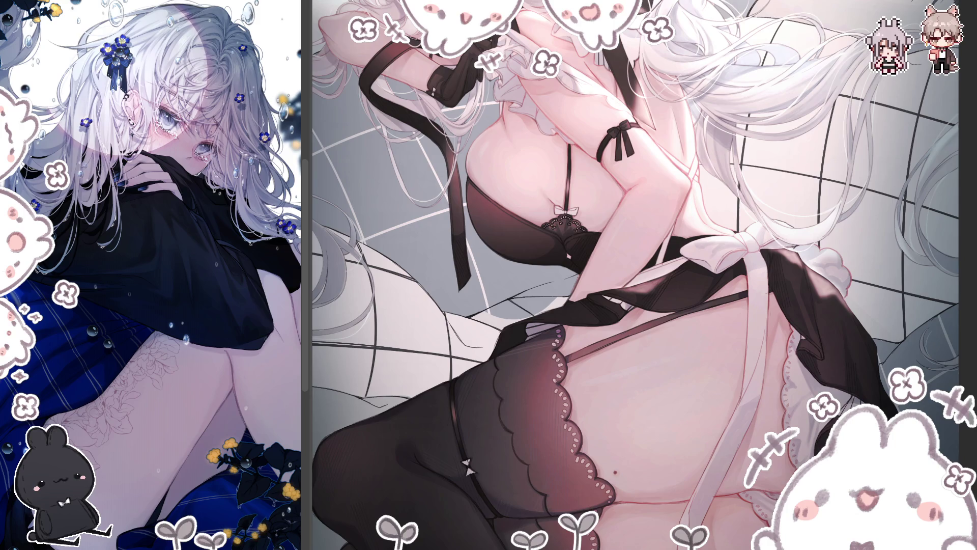
pyautogui.press('h')
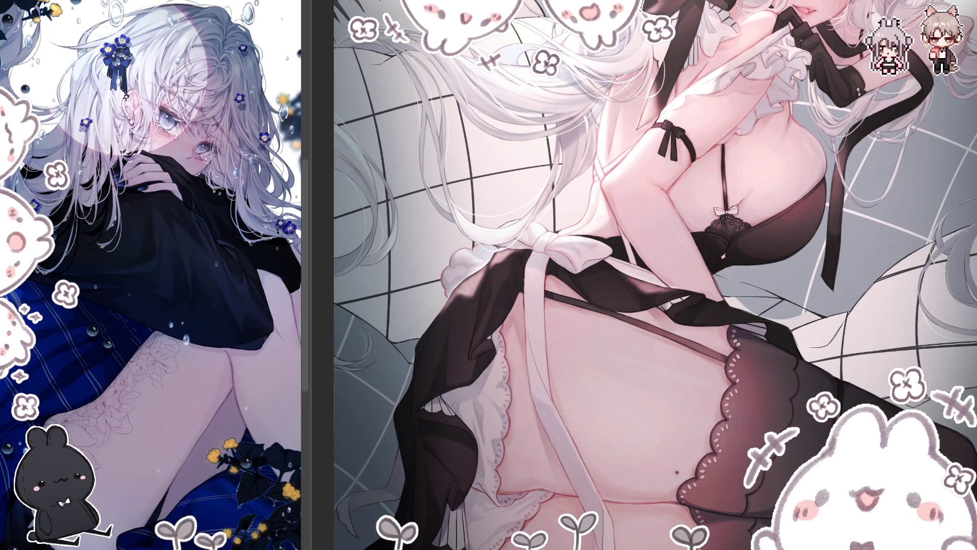
# Scroll from the stockings up to the ribbons and face, then mirror the canvas view.
pyautogui.scroll(-1, 969, 286)
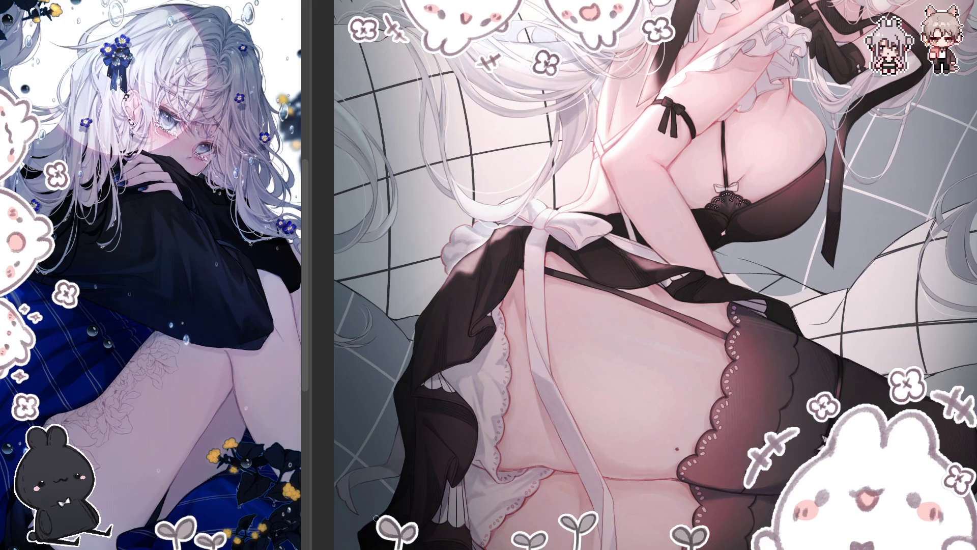
pyautogui.scroll(-5, 954, 298)
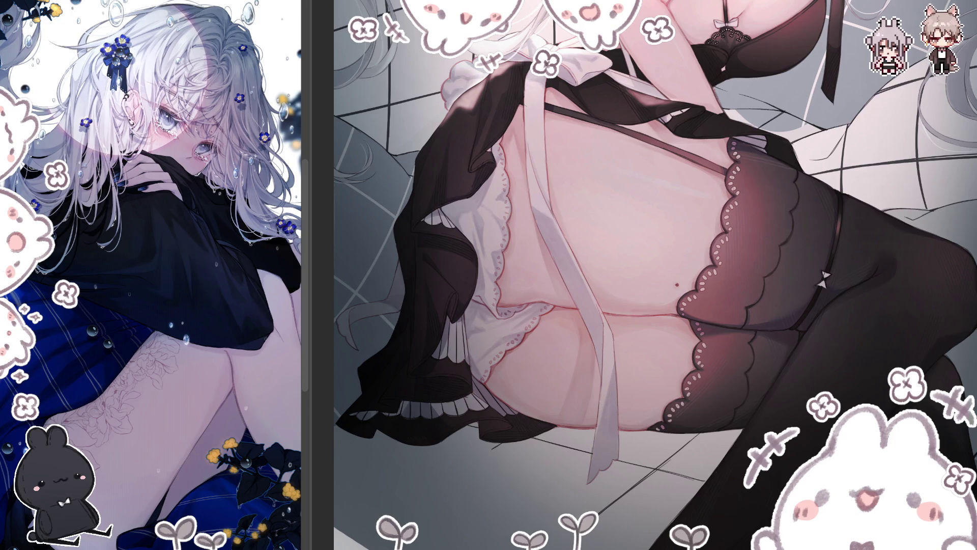
pyautogui.press('h')
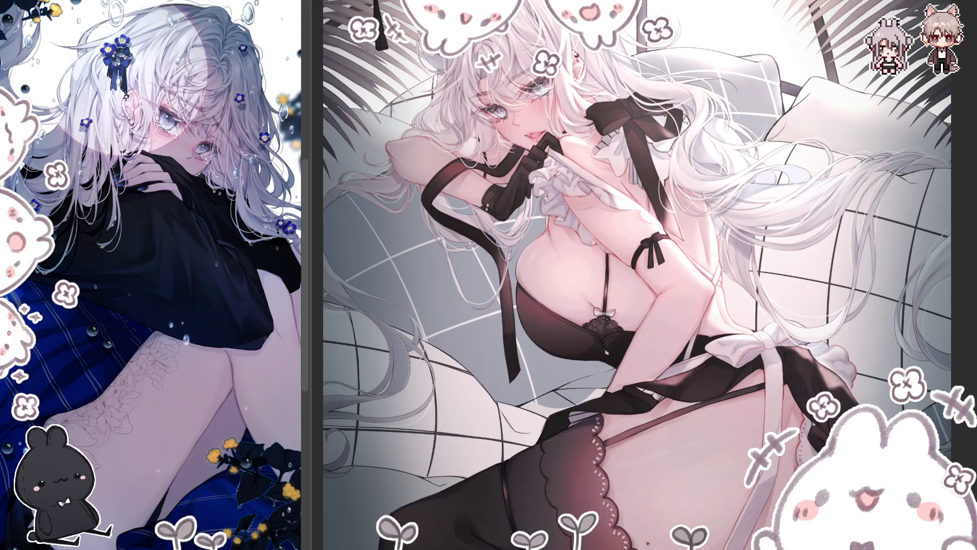
# Unflip the canvas, fit it to the window, and zoom in on the maid's face.
pyautogui.press('h')
pyautogui.hotkey('ctrl', '0')
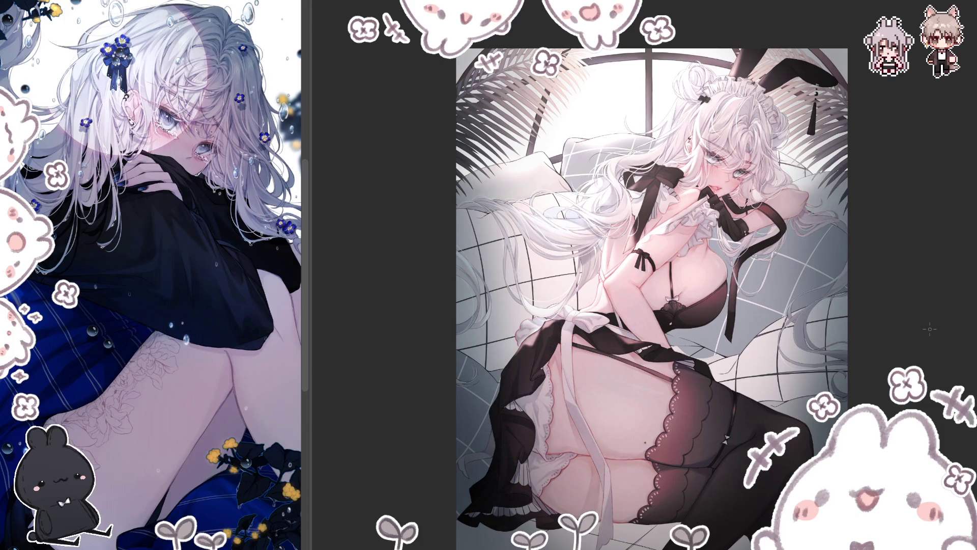
pyautogui.scroll(5, 781, 120)
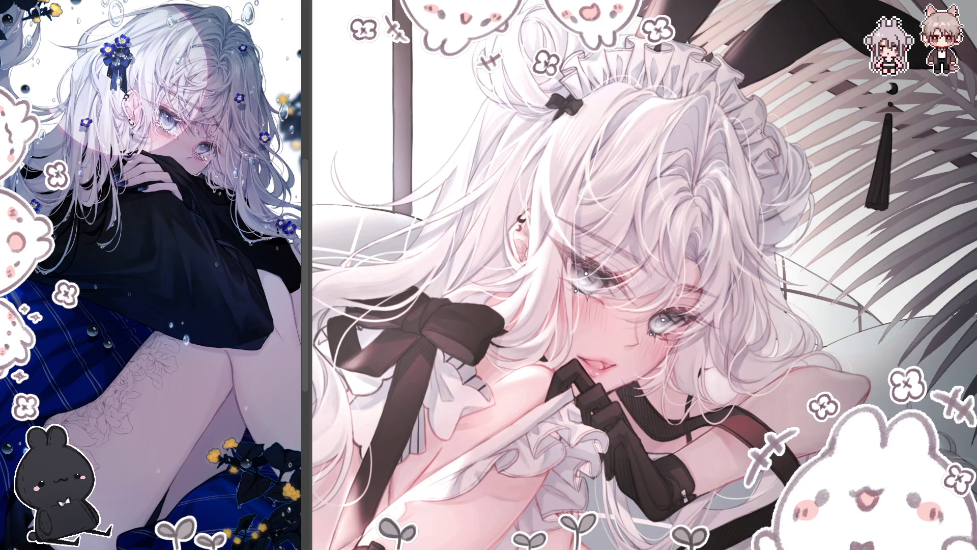
pyautogui.hotkey('ctrl', '0')
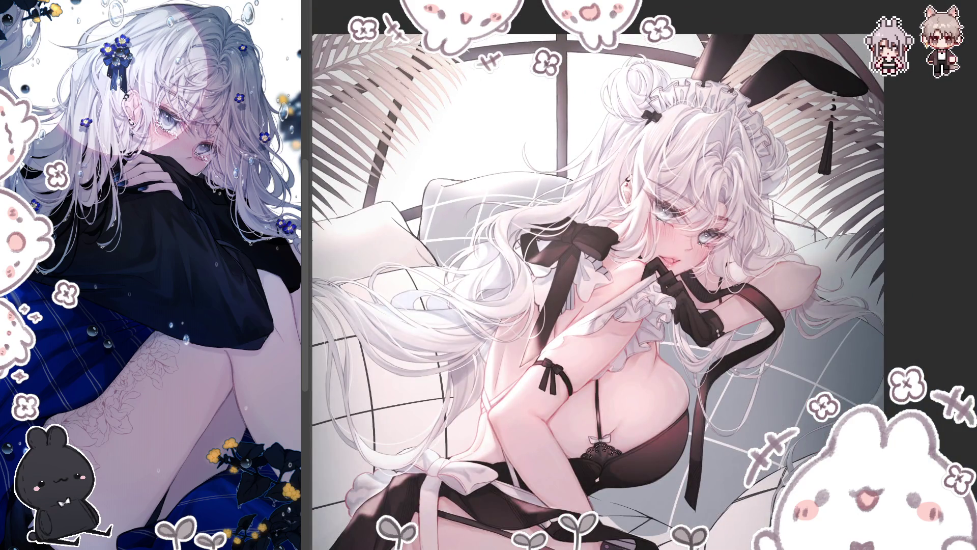
# Mirror the canvas again and zoom in on the face and frilled headdress.
pyautogui.press('h')
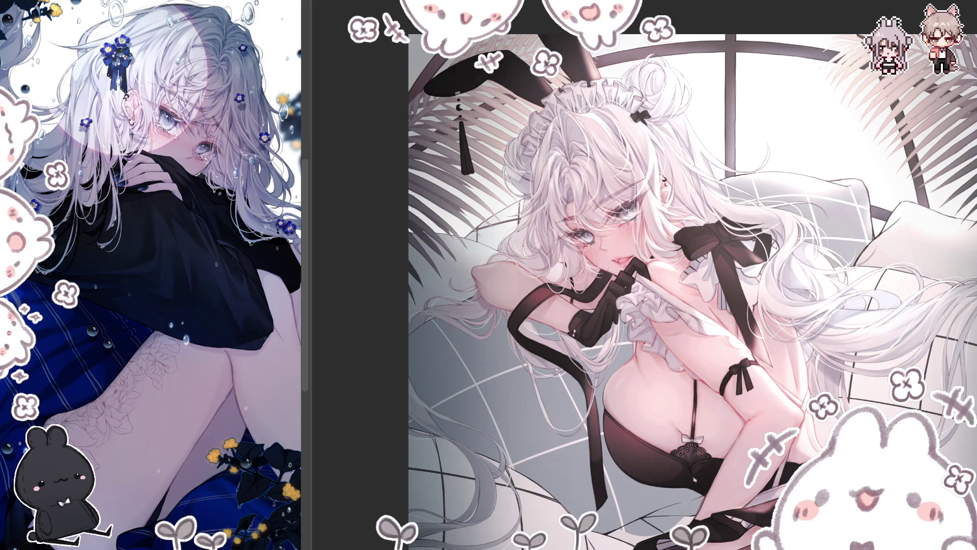
pyautogui.scroll(3, 591, 118)
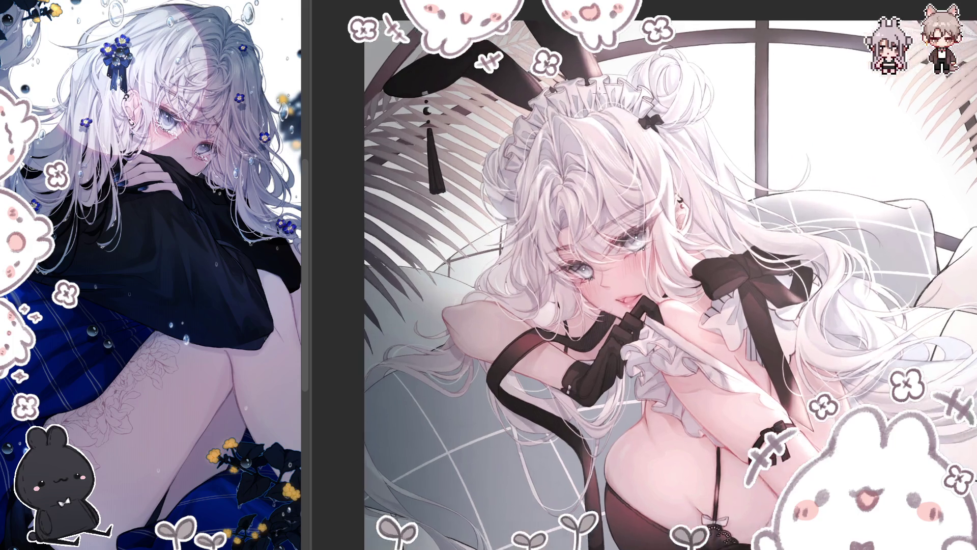
pyautogui.scroll(1, 591, 107)
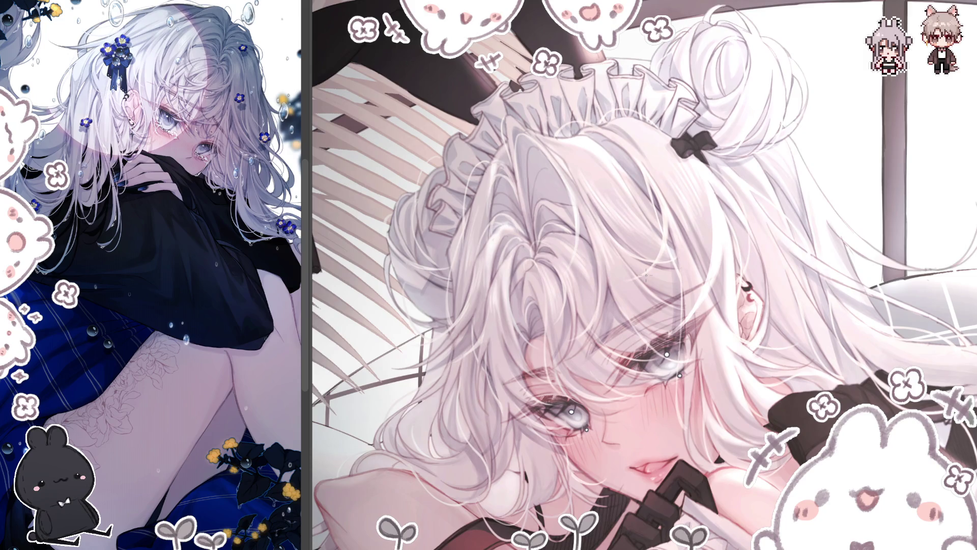
# Flip the view back to compare the face, then mirror the artwork again with M.
pyautogui.press('h')
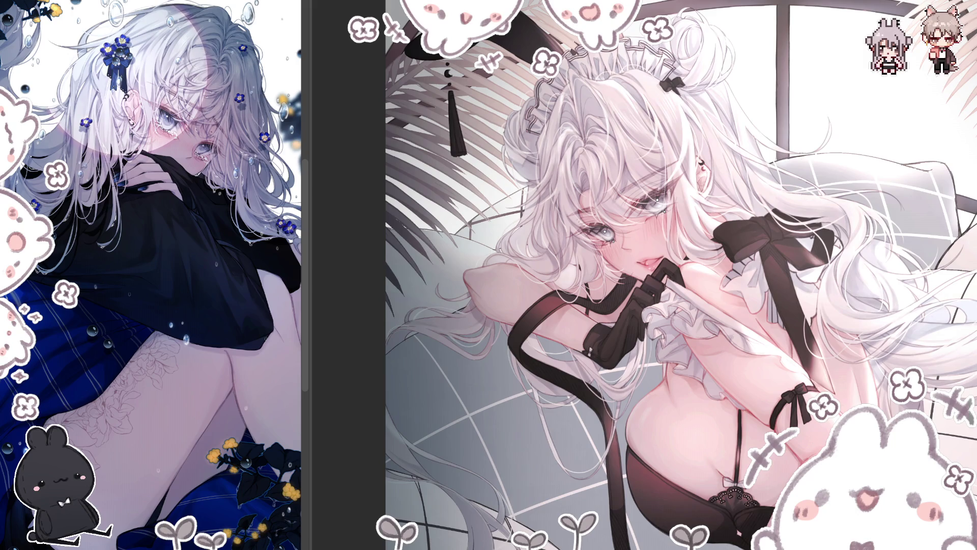
pyautogui.press('m')
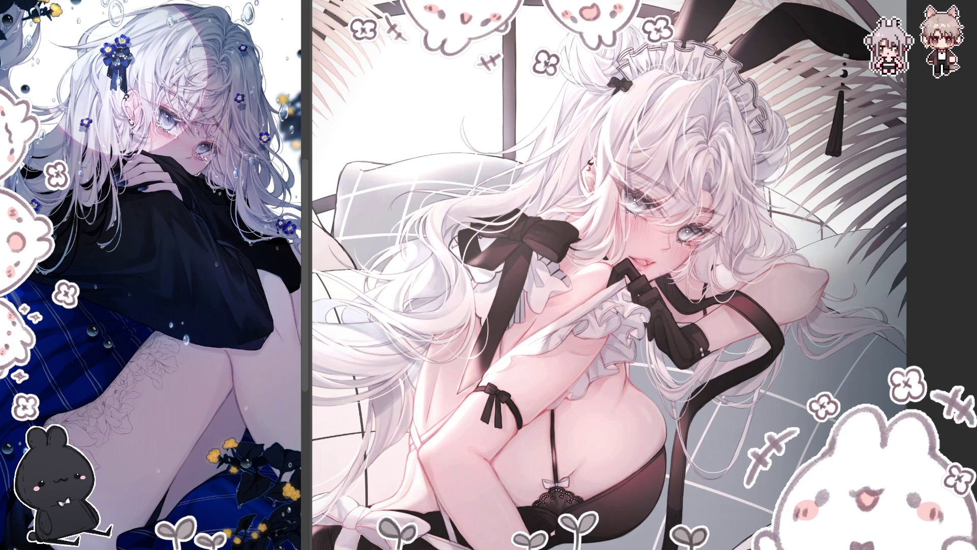
# Zoom out to review the entire canvas, then zoom back in on the stockings and petticoat.
pyautogui.hotkey('ctrl', '-')
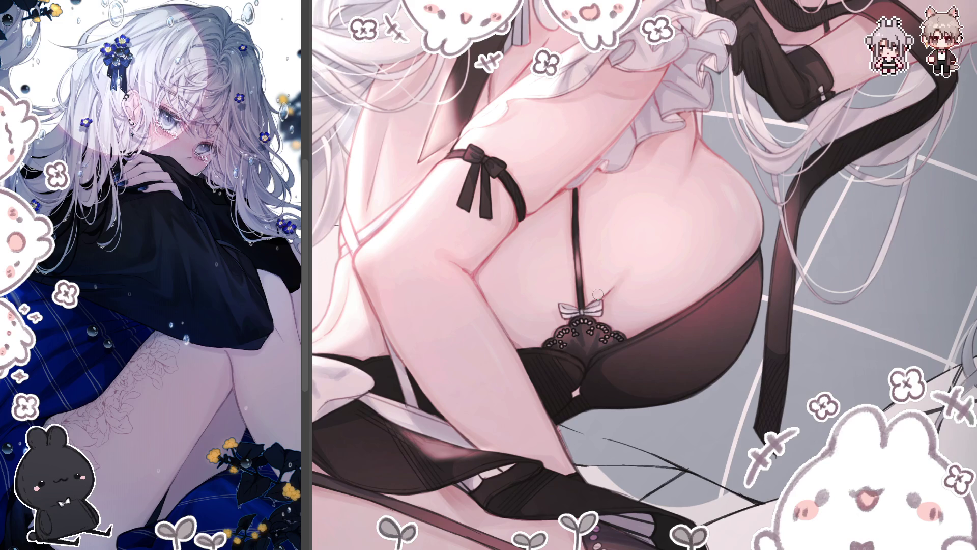
pyautogui.scroll(-5, 598, 294)
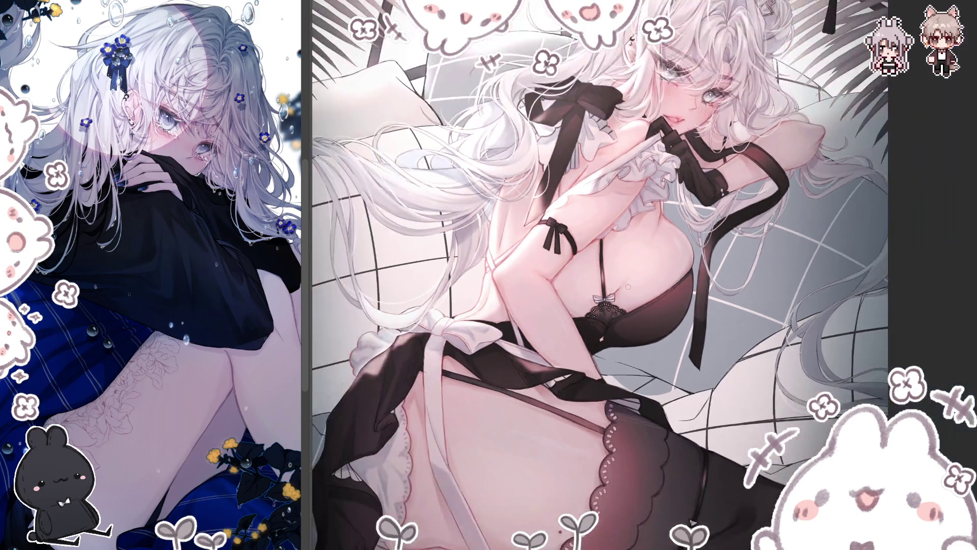
pyautogui.scroll(-4, 628, 287)
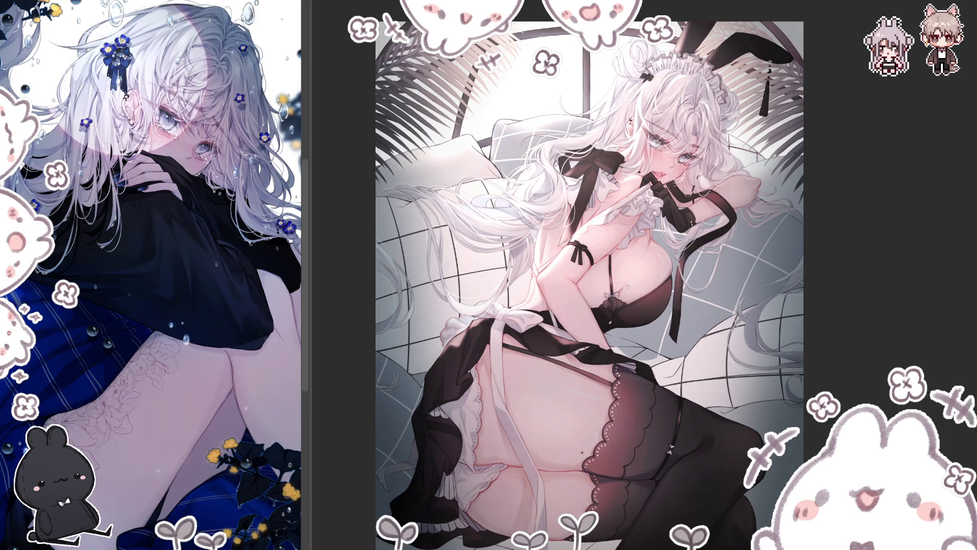
pyautogui.scroll(5, 482, 488)
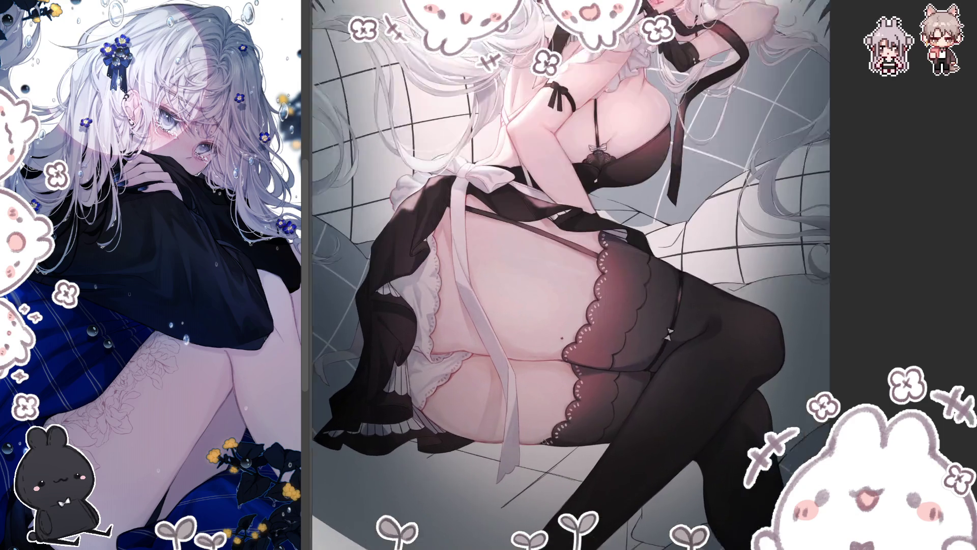
# Move to the artwork's left edge, zoom on the skirt ruffle, and brush small touch-up strokes.
pyautogui.scroll(2, 482, 489)
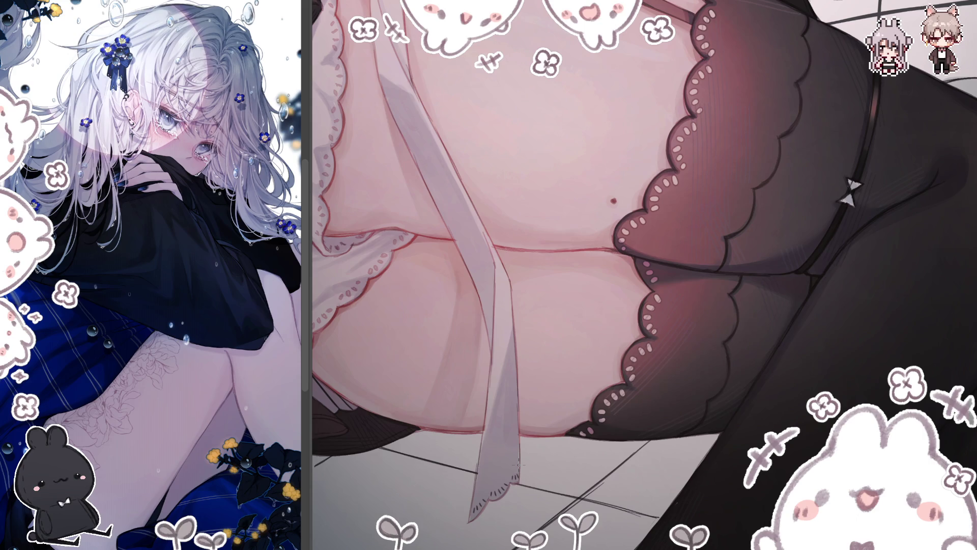
pyautogui.scroll(-2, 493, 461)
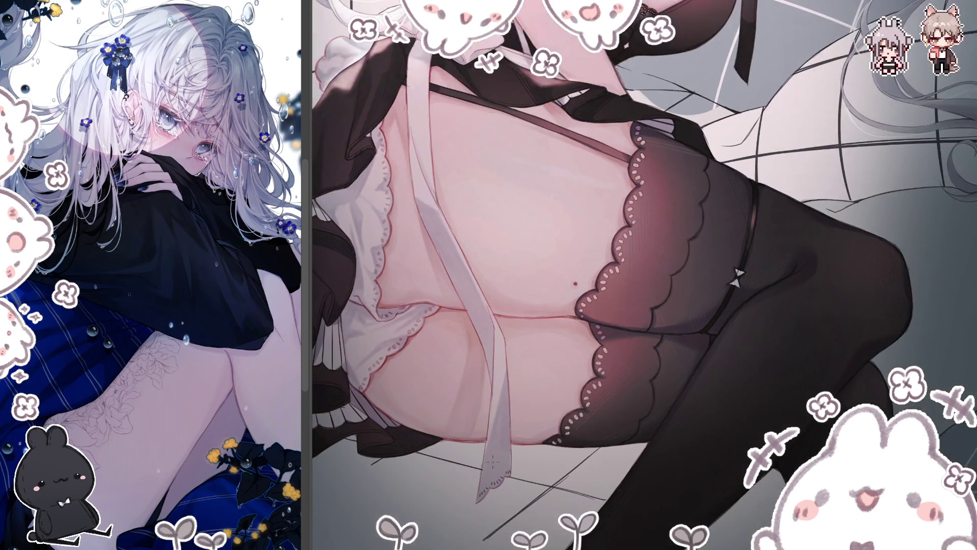
pyautogui.moveTo(435, 541); pyautogui.dragTo(657, 540)
pyautogui.scroll(3, 420, 323)
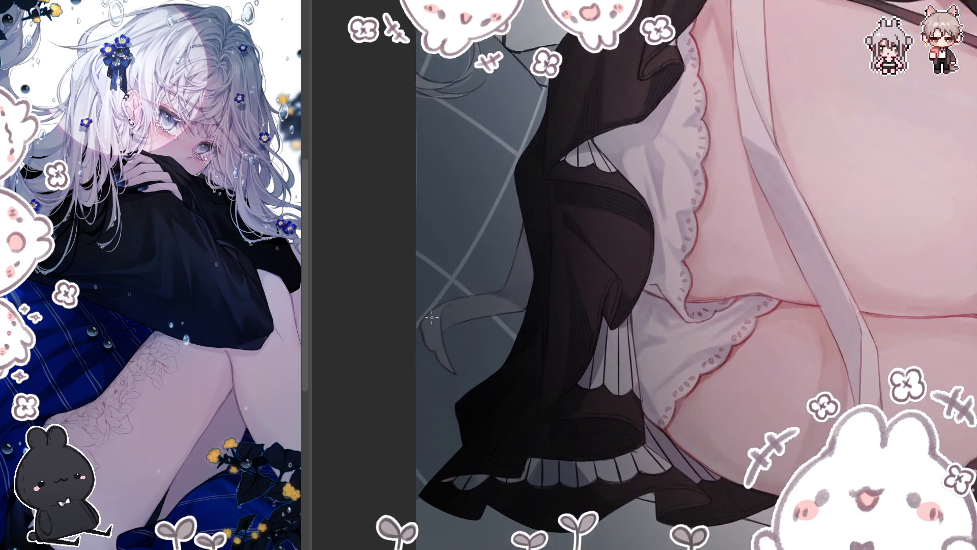
pyautogui.moveTo(429, 337); pyautogui.dragTo(448, 372)
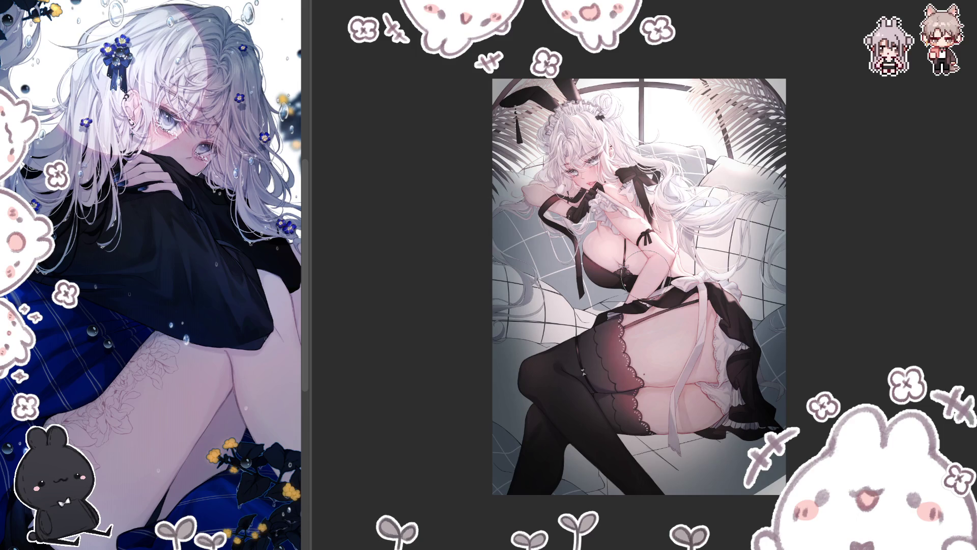
# Flip the finished maid illustration left-to-right with H to check the drawing.
pyautogui.press('h')
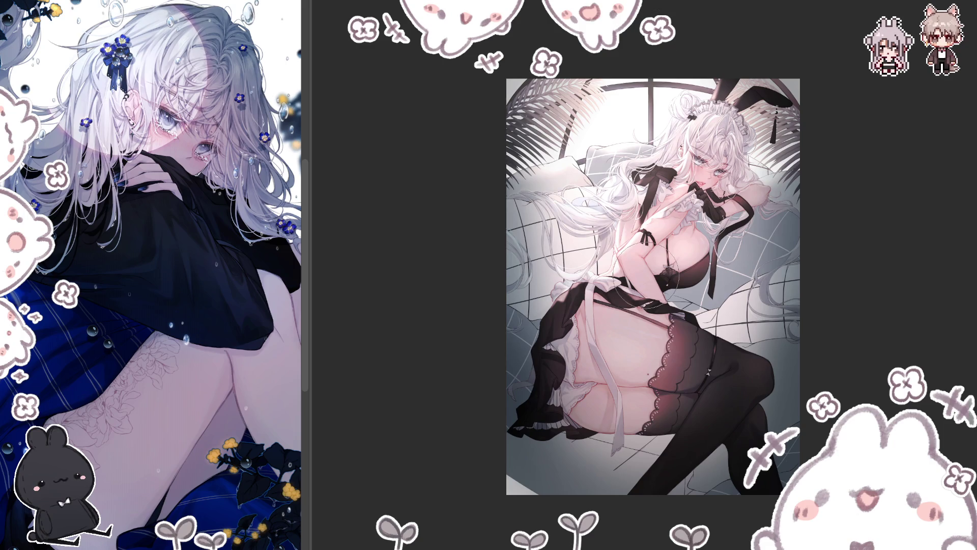
# Tap the canvas and flip the maid illustration back to its unmirrored orientation.
pyautogui.click(678, 94)
pyautogui.press('h')
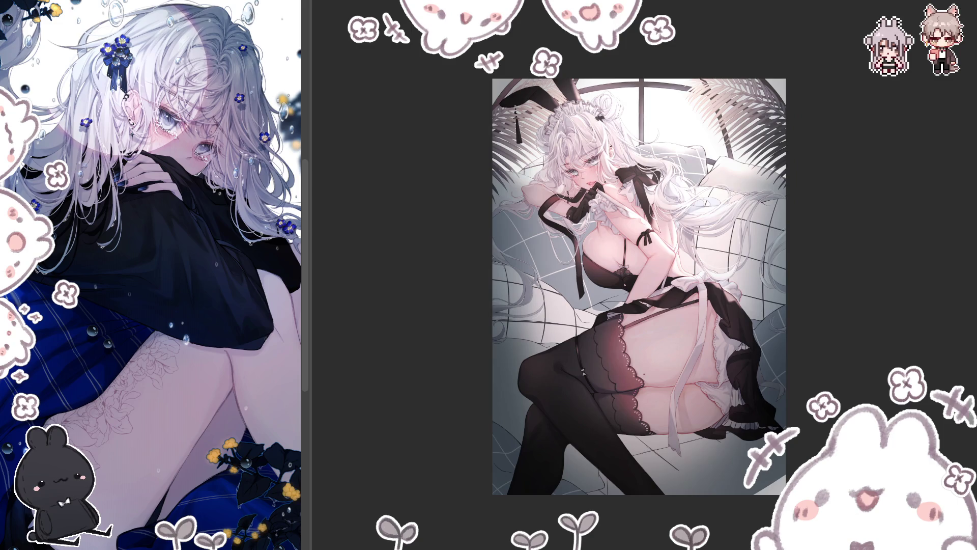